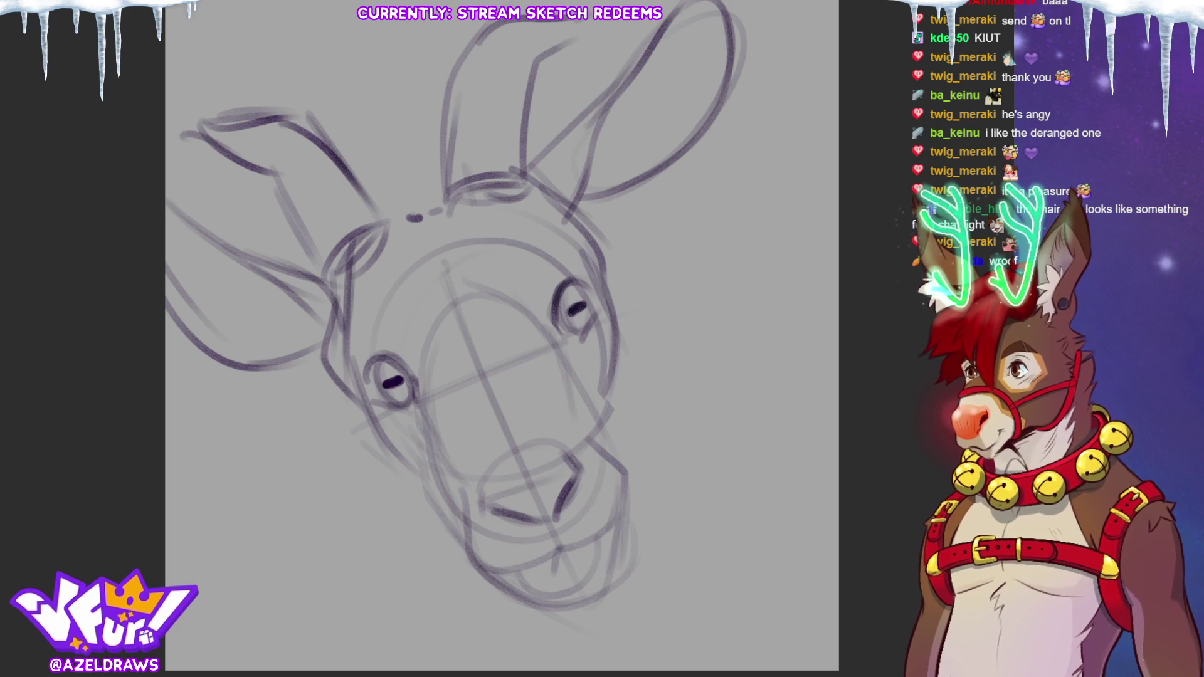
# Step: Reinforce the muzzle's lower-left edge, add a right cheek line, and sketch both neck lines
pyautogui.moveTo(370, 444); pyautogui.dragTo(382, 470)
pyautogui.moveTo(371, 411)
pyautogui.mouseDown()
pyautogui.moveTo(406, 500)
pyautogui.moveTo(432, 498)
pyautogui.mouseUp()
pyautogui.moveTo(600, 311)
pyautogui.mouseDown()
pyautogui.moveTo(625, 408)
pyautogui.moveTo(612, 447)
pyautogui.mouseUp()
pyautogui.moveTo(626, 402); pyautogui.dragTo(629, 421)
pyautogui.moveTo(414, 494); pyautogui.dragTo(436, 656)
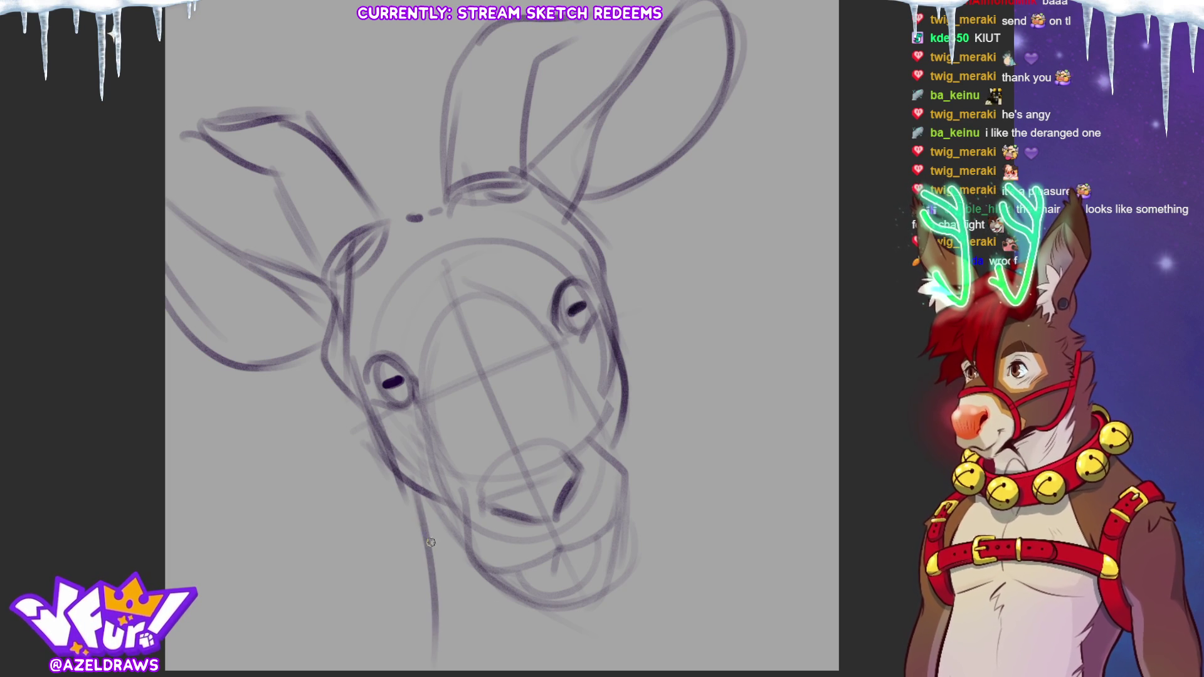
pyautogui.moveTo(624, 356)
pyautogui.mouseDown()
pyautogui.moveTo(709, 631)
pyautogui.moveTo(639, 390)
pyautogui.mouseUp()
pyautogui.moveTo(637, 392); pyautogui.dragTo(676, 528)
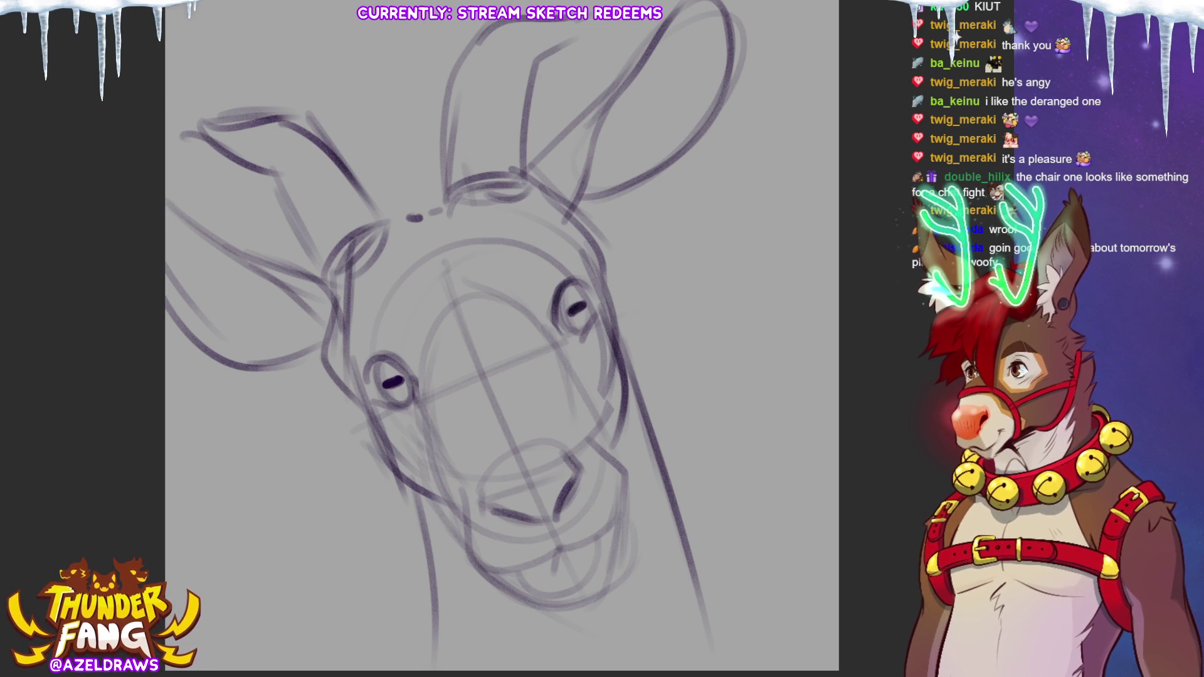
# Step: Redraw the arc over the muzzle and darken the snout outline
pyautogui.moveTo(433, 470)
pyautogui.mouseDown()
pyautogui.moveTo(440, 417)
pyautogui.moveTo(513, 377)
pyautogui.moveTo(589, 429)
pyautogui.mouseUp()
pyautogui.moveTo(550, 380)
pyautogui.mouseDown()
pyautogui.moveTo(434, 431)
pyautogui.moveTo(473, 380)
pyautogui.moveTo(568, 356)
pyautogui.mouseUp()
pyautogui.moveTo(496, 373)
pyautogui.mouseDown()
pyautogui.moveTo(580, 388)
pyautogui.moveTo(436, 521)
pyautogui.mouseUp()
pyautogui.moveTo(446, 445)
pyautogui.mouseDown()
pyautogui.moveTo(439, 495)
pyautogui.moveTo(590, 401)
pyautogui.moveTo(605, 442)
pyautogui.moveTo(594, 427)
pyautogui.mouseUp()
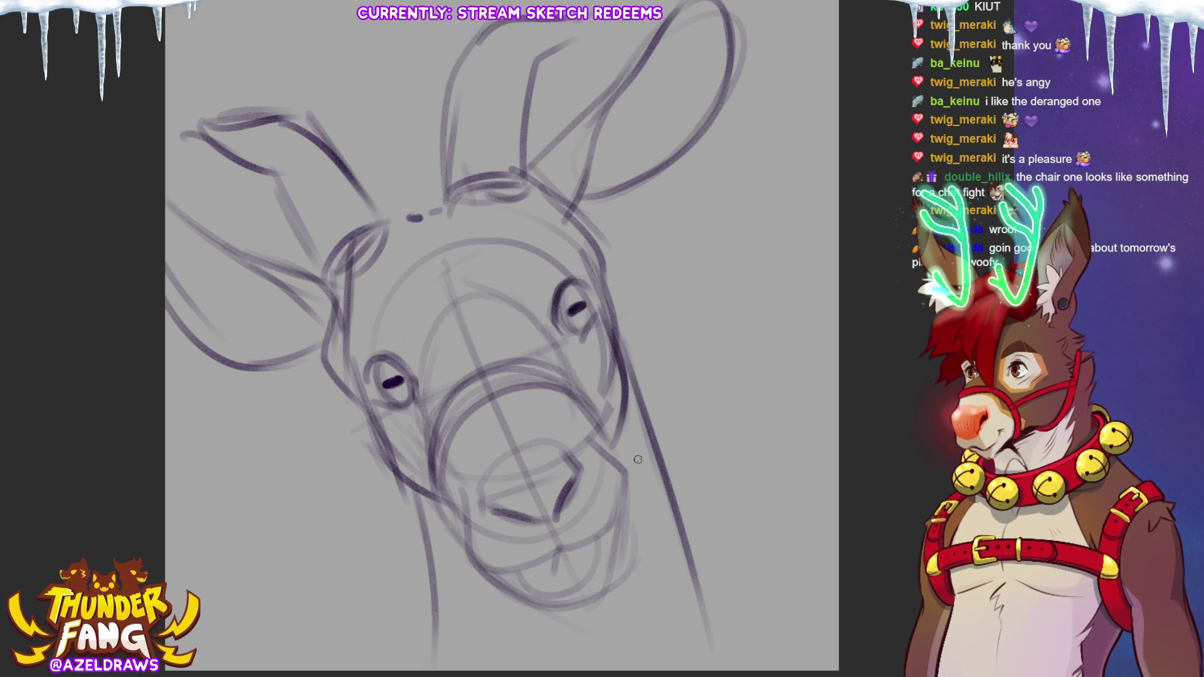
# Step: Darken the right cheek, jaw and muzzle lines with repeated strokes
pyautogui.moveTo(608, 279)
pyautogui.mouseDown()
pyautogui.moveTo(612, 448)
pyautogui.moveTo(632, 521)
pyautogui.mouseUp()
pyautogui.moveTo(627, 452); pyautogui.dragTo(627, 475)
pyautogui.moveTo(455, 521)
pyautogui.mouseDown()
pyautogui.moveTo(489, 589)
pyautogui.moveTo(464, 563)
pyautogui.mouseUp()
pyautogui.moveTo(642, 478); pyautogui.dragTo(627, 490)
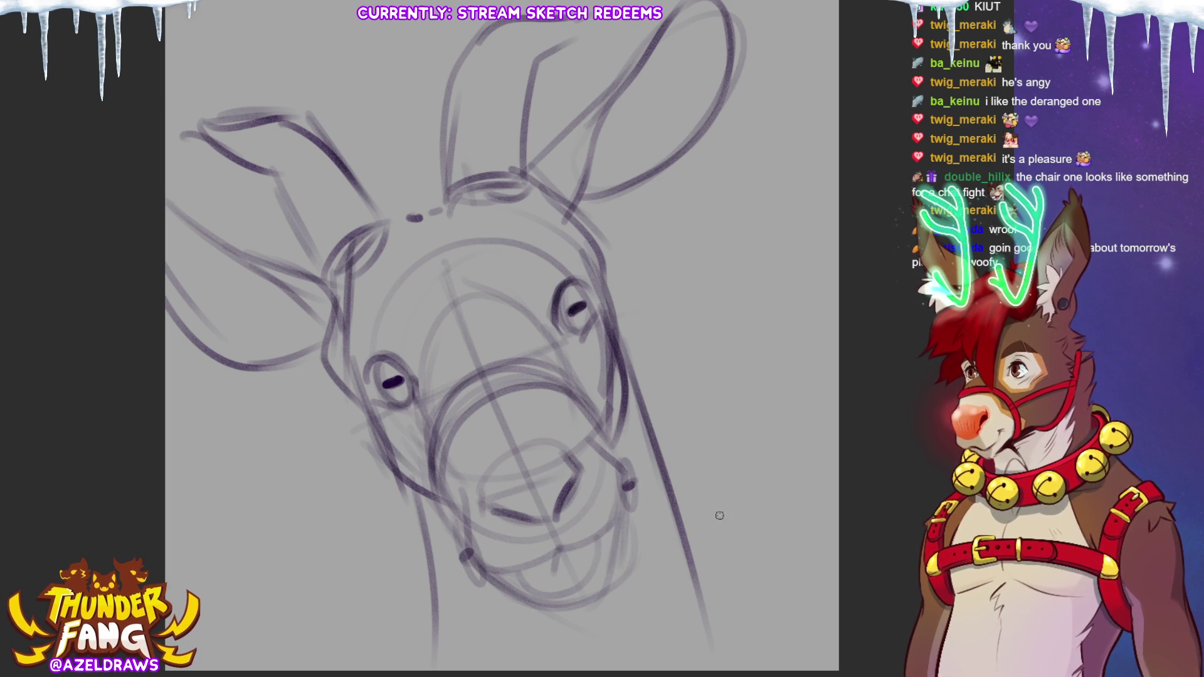
pyautogui.moveTo(605, 303)
pyautogui.mouseDown()
pyautogui.moveTo(600, 451)
pyautogui.moveTo(632, 482)
pyautogui.mouseUp()
pyautogui.moveTo(618, 396); pyautogui.dragTo(614, 430)
pyautogui.moveTo(363, 402); pyautogui.dragTo(464, 558)
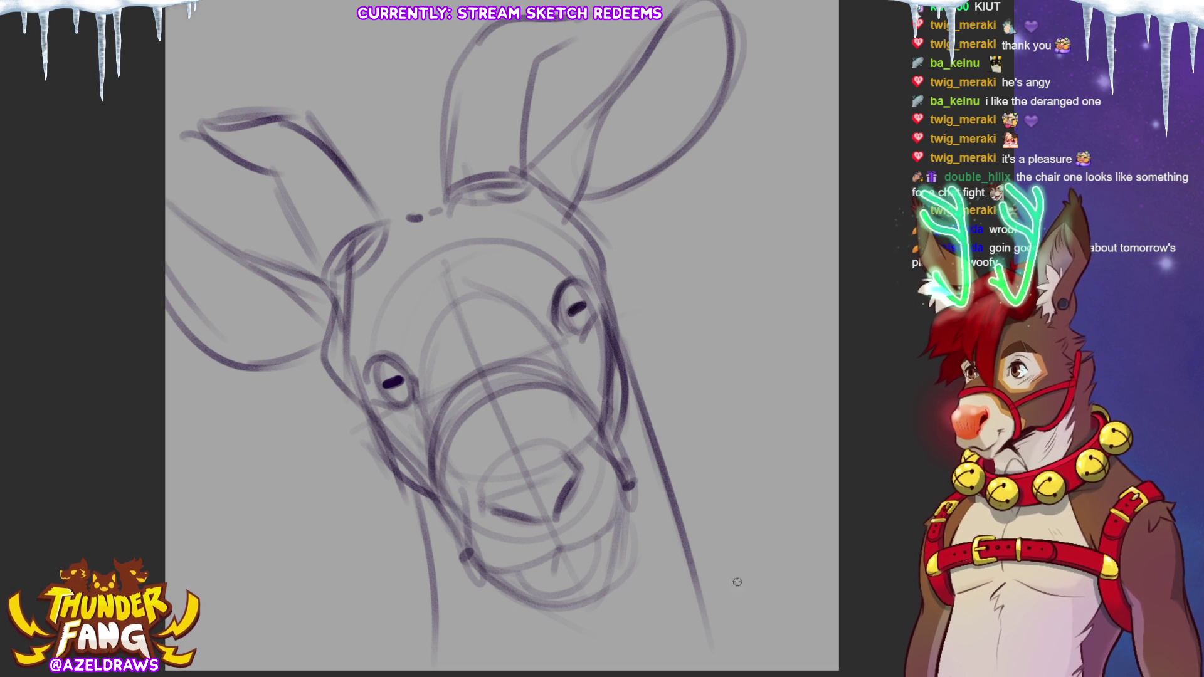
# Step: Redraw the curved jaw and underside of the muzzle after undoing a bad stroke, and reinforce the neck's right side
pyautogui.moveTo(433, 589)
pyautogui.mouseDown()
pyautogui.moveTo(525, 647)
pyautogui.moveTo(679, 585)
pyautogui.moveTo(439, 615)
pyautogui.moveTo(687, 572)
pyautogui.mouseUp()
pyautogui.hotkey('ctrl', 'z')
pyautogui.hotkey('ctrl', 'z')
pyautogui.moveTo(422, 557)
pyautogui.mouseDown()
pyautogui.moveTo(530, 623)
pyautogui.moveTo(690, 537)
pyautogui.mouseUp()
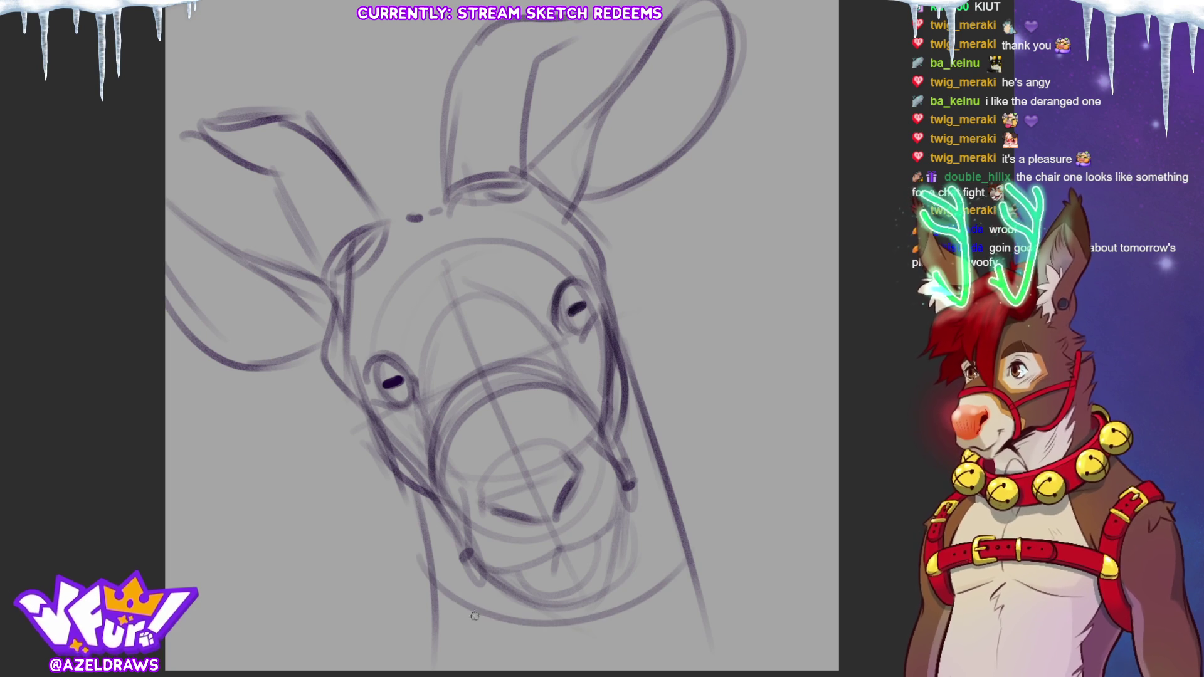
pyautogui.moveTo(428, 574)
pyautogui.mouseDown()
pyautogui.moveTo(514, 632)
pyautogui.moveTo(662, 603)
pyautogui.mouseUp()
pyautogui.moveTo(427, 541)
pyautogui.mouseDown()
pyautogui.moveTo(406, 546)
pyautogui.moveTo(406, 652)
pyautogui.moveTo(454, 666)
pyautogui.mouseUp()
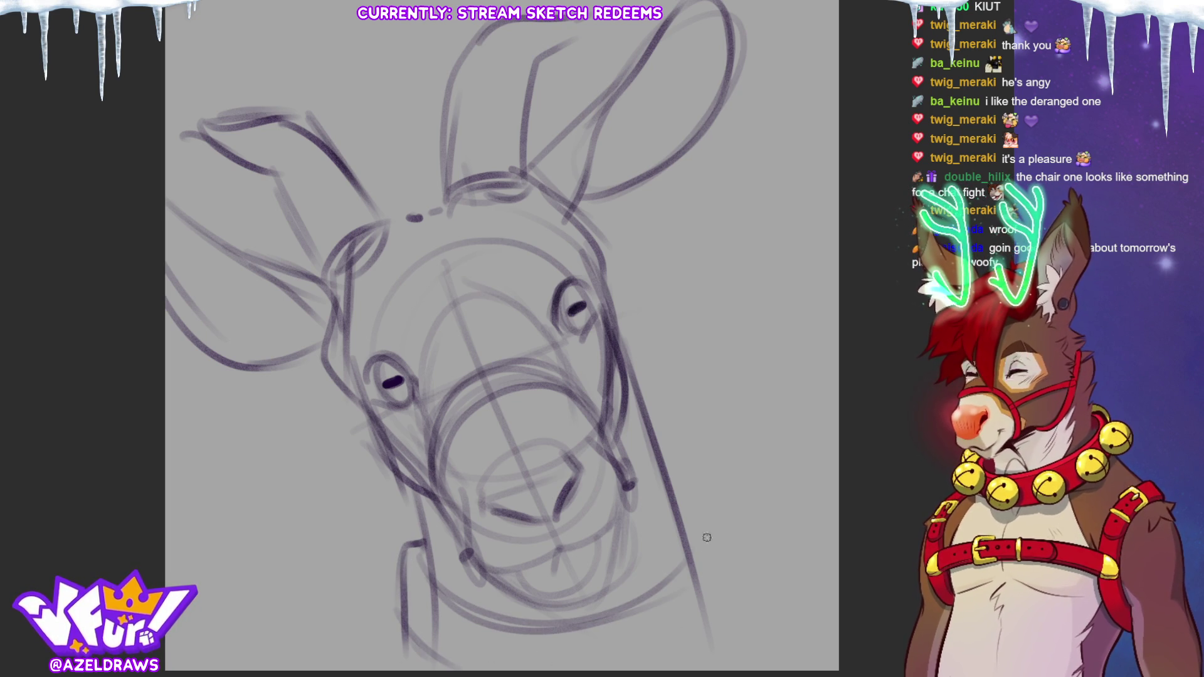
pyautogui.moveTo(685, 526)
pyautogui.mouseDown()
pyautogui.moveTo(710, 564)
pyautogui.moveTo(721, 653)
pyautogui.mouseUp()
# Step: Reinforce the neck's right side and sketch round bell loops at the lower left of the neck
pyautogui.moveTo(703, 565); pyautogui.dragTo(715, 640)
pyautogui.moveTo(422, 537)
pyautogui.mouseDown()
pyautogui.moveTo(388, 522)
pyautogui.moveTo(373, 618)
pyautogui.moveTo(338, 602)
pyautogui.moveTo(394, 623)
pyautogui.mouseUp()
pyautogui.moveTo(358, 558); pyautogui.dragTo(351, 586)
pyautogui.moveTo(431, 584)
pyautogui.mouseDown()
pyautogui.moveTo(387, 652)
pyautogui.moveTo(464, 652)
pyautogui.moveTo(475, 637)
pyautogui.mouseUp()
pyautogui.moveTo(389, 624); pyautogui.dragTo(376, 671)
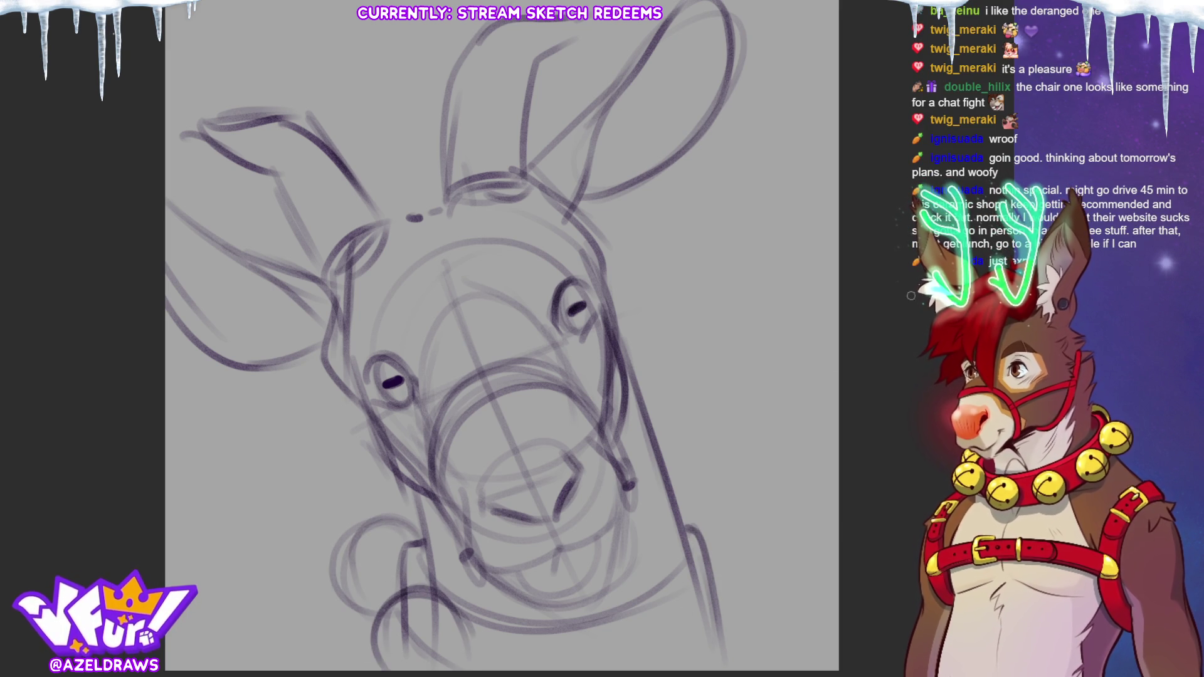
pyautogui.scroll(-2, 832, 364)
pyautogui.scroll(-1, 501, 301)
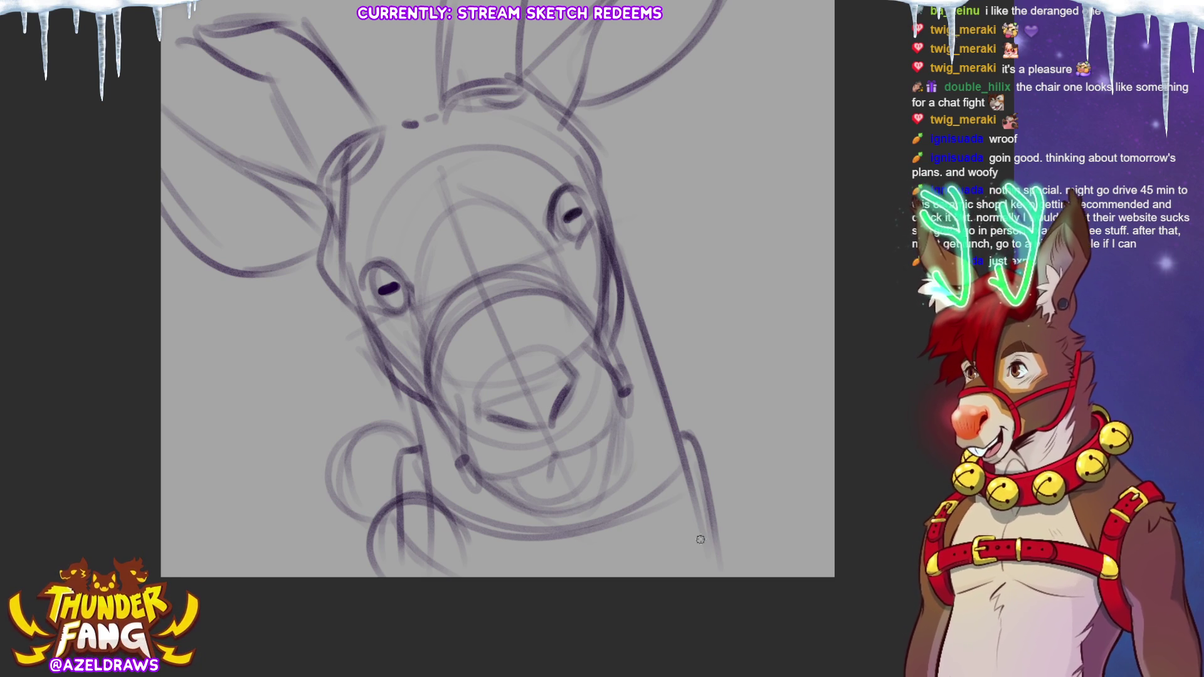
# Step: Close the lower-left bell, add an arched bell at the bottom, and darken the bell outlines
pyautogui.moveTo(456, 521); pyautogui.dragTo(464, 573)
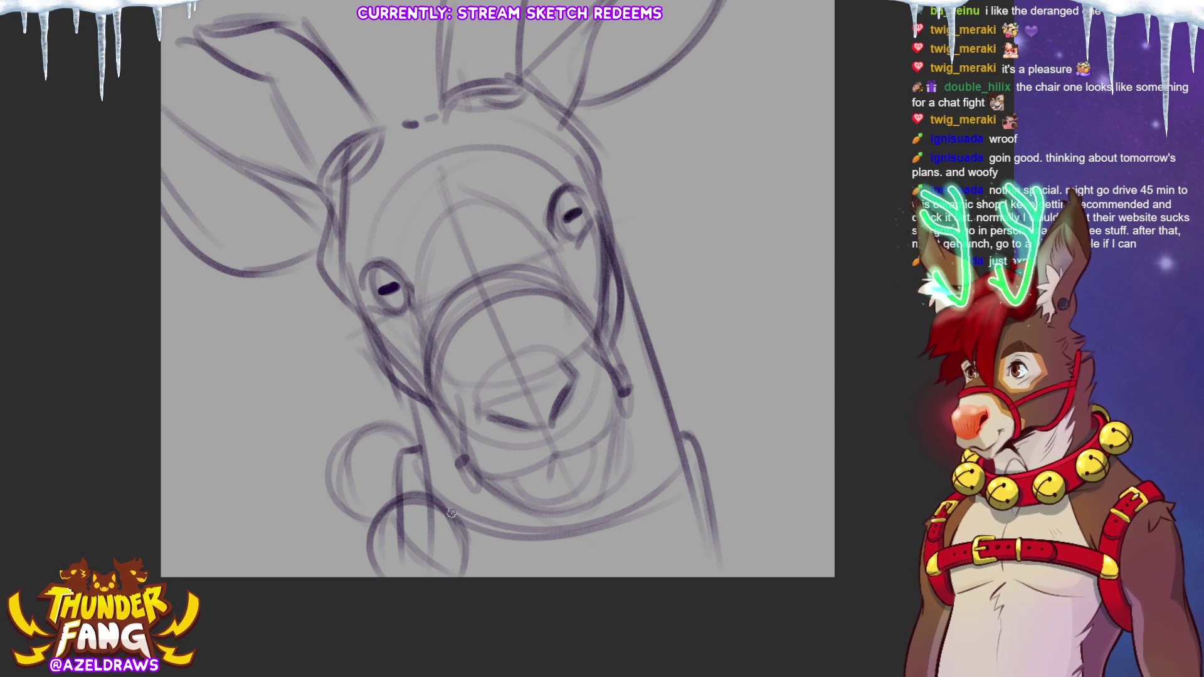
pyautogui.moveTo(551, 538)
pyautogui.mouseDown()
pyautogui.moveTo(487, 577)
pyautogui.moveTo(587, 575)
pyautogui.moveTo(672, 512)
pyautogui.moveTo(681, 519)
pyautogui.moveTo(707, 470)
pyautogui.moveTo(734, 475)
pyautogui.moveTo(726, 565)
pyautogui.moveTo(728, 457)
pyautogui.moveTo(752, 544)
pyautogui.moveTo(768, 489)
pyautogui.mouseUp()
pyautogui.moveTo(663, 406)
pyautogui.mouseDown()
pyautogui.moveTo(715, 471)
pyautogui.moveTo(722, 417)
pyautogui.moveTo(730, 448)
pyautogui.mouseUp()
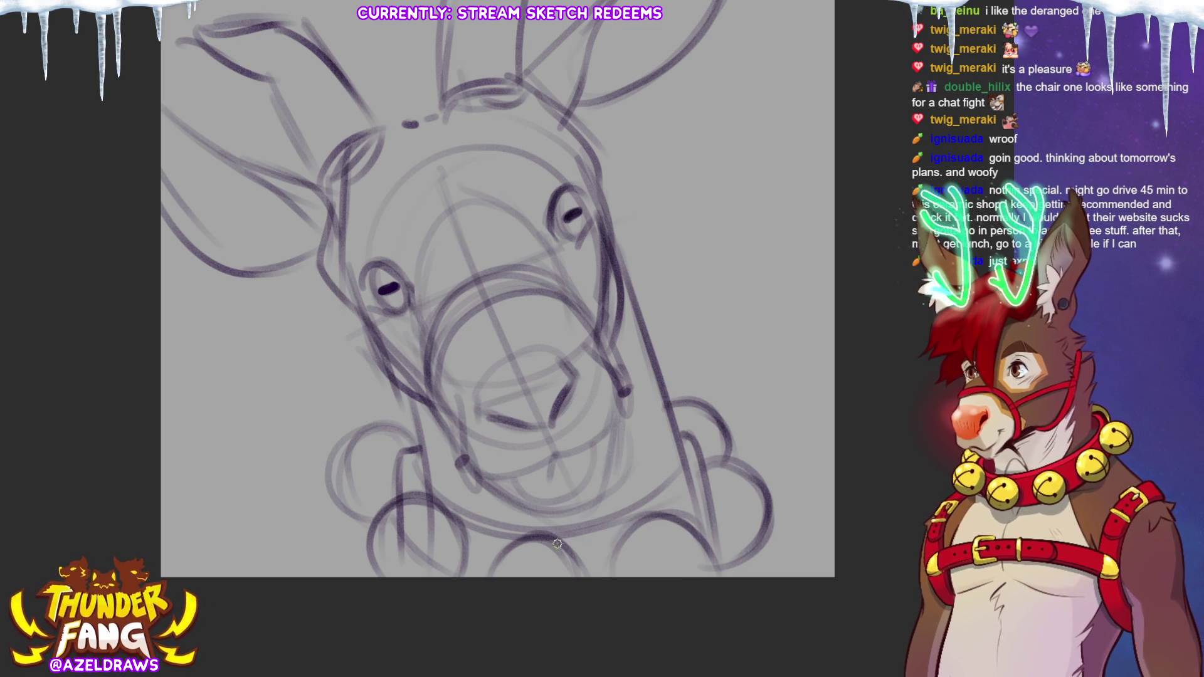
pyautogui.moveTo(422, 450)
pyautogui.mouseDown()
pyautogui.moveTo(352, 433)
pyautogui.moveTo(344, 521)
pyautogui.mouseUp()
pyautogui.moveTo(427, 508)
pyautogui.mouseDown()
pyautogui.moveTo(392, 586)
pyautogui.moveTo(470, 602)
pyautogui.mouseUp()
pyautogui.moveTo(416, 448); pyautogui.dragTo(406, 489)
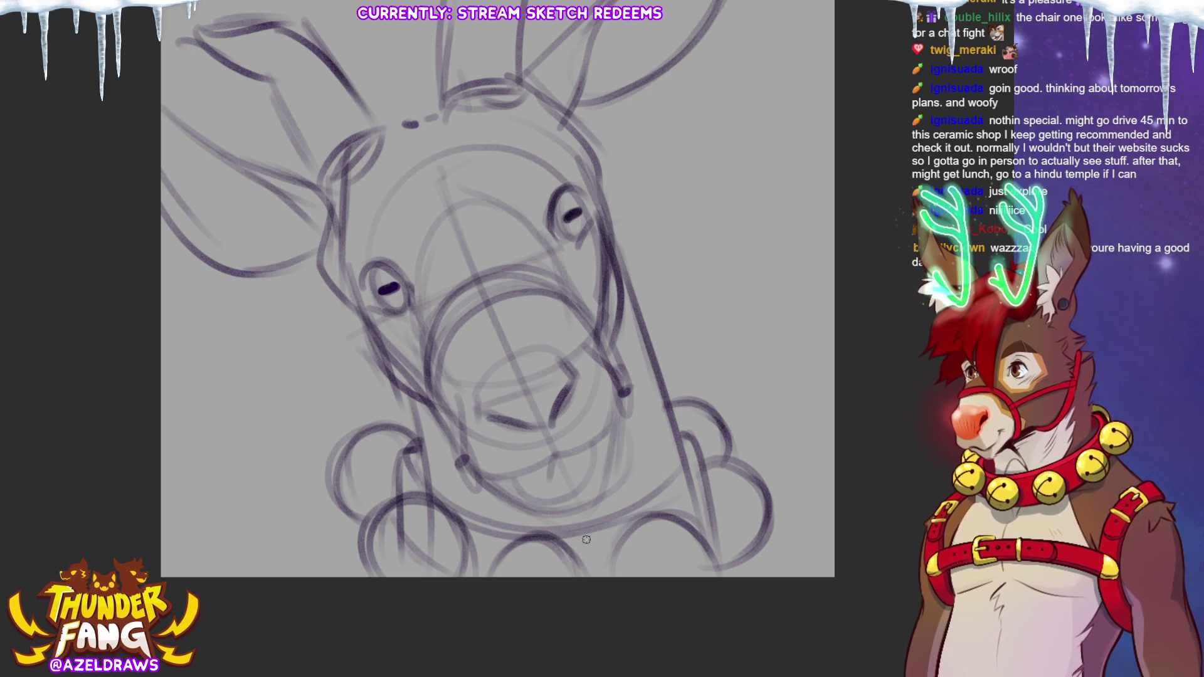
pyautogui.moveTo(485, 474)
pyautogui.mouseDown()
pyautogui.moveTo(555, 463)
pyautogui.moveTo(605, 433)
pyautogui.mouseUp()
# Step: Remove a stray chin stroke and bring the top of the head into view
pyautogui.moveTo(492, 483); pyautogui.dragTo(551, 456)
pyautogui.hotkey('ctrl', 'z')
pyautogui.hotkey('ctrl', 'z')
pyautogui.hotkey('ctrl', 'z')
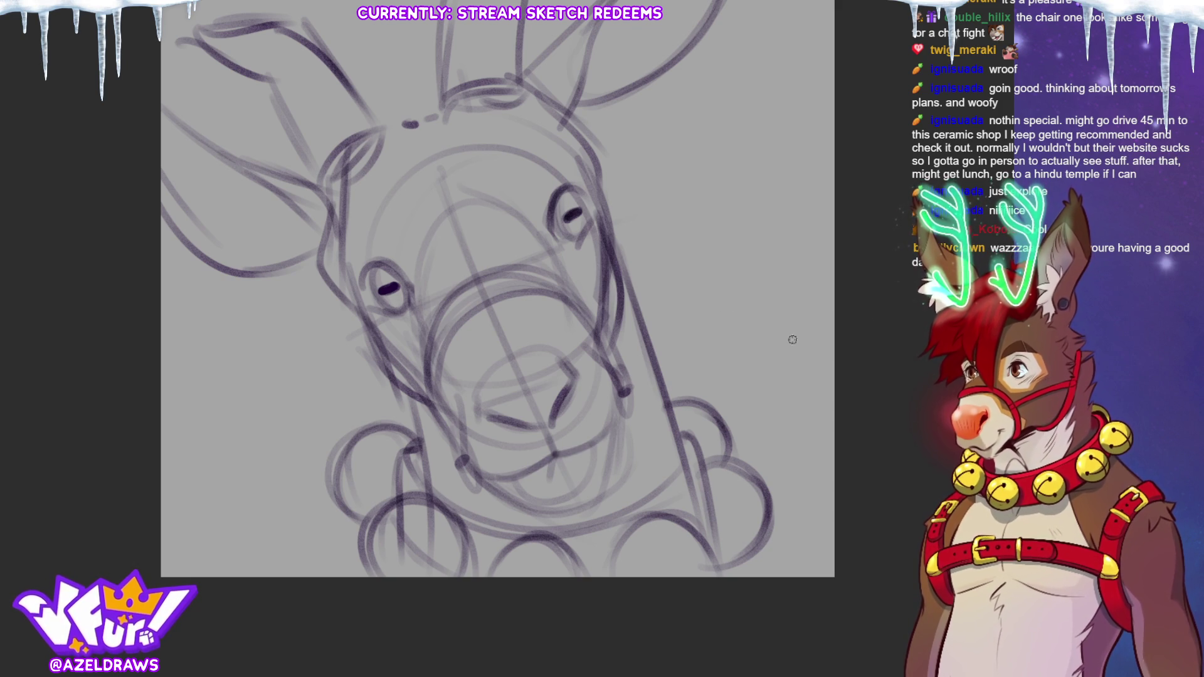
pyautogui.moveTo(481, 387); pyautogui.dragTo(472, 471)
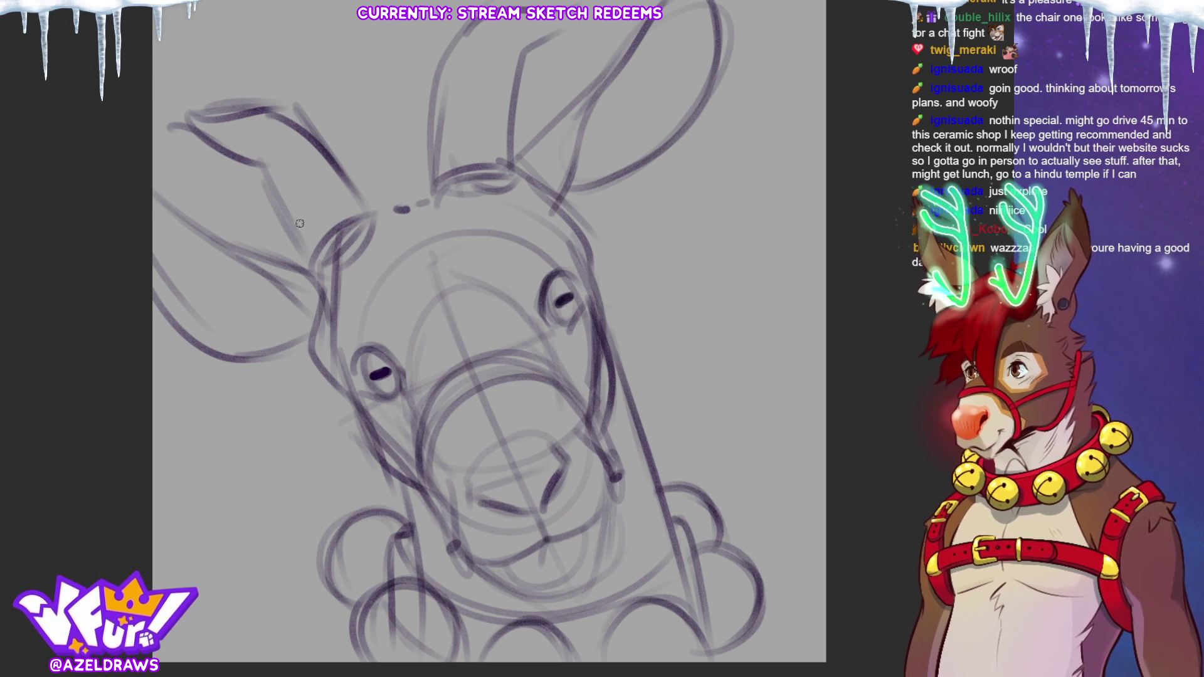
# Step: Sketch the dashed hat brim across the top and down both sides of the head
pyautogui.moveTo(255, 251)
pyautogui.mouseDown()
pyautogui.moveTo(260, 223)
pyautogui.moveTo(355, 163)
pyautogui.moveTo(470, 119)
pyautogui.mouseUp()
pyautogui.moveTo(480, 115); pyautogui.dragTo(500, 129)
pyautogui.moveTo(307, 286); pyautogui.dragTo(362, 252)
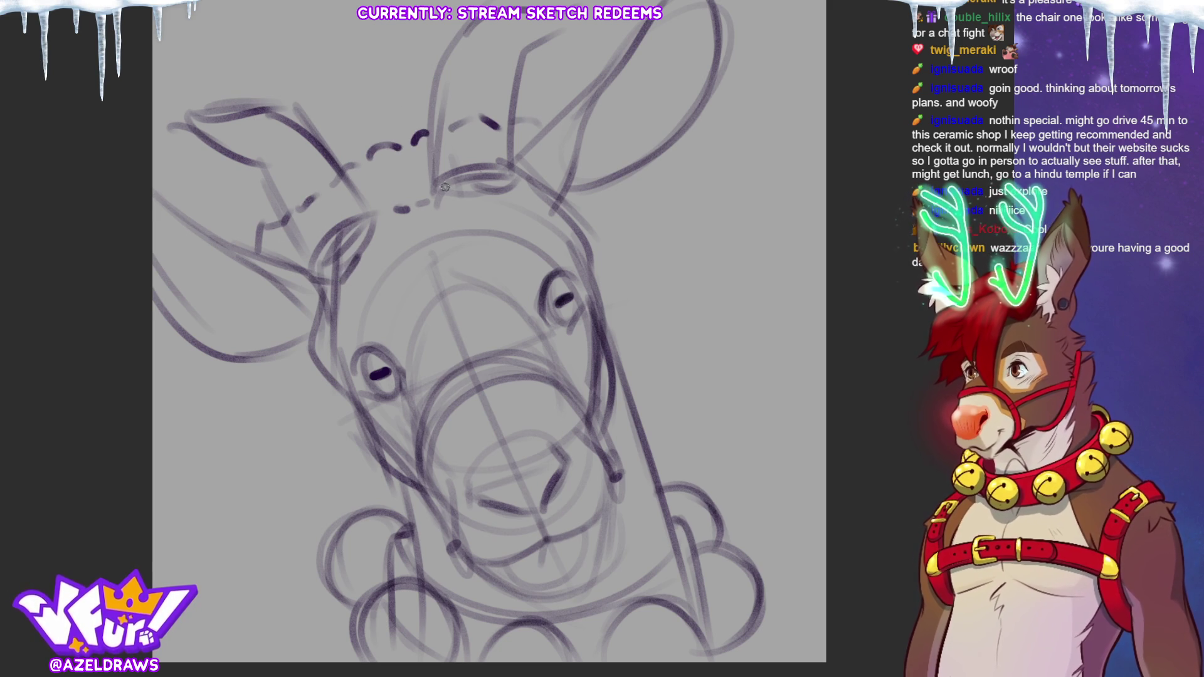
pyautogui.moveTo(276, 348); pyautogui.dragTo(278, 362)
pyautogui.moveTo(294, 368); pyautogui.dragTo(330, 389)
pyautogui.moveTo(597, 185); pyautogui.dragTo(610, 204)
pyautogui.moveTo(607, 210); pyautogui.dragTo(602, 268)
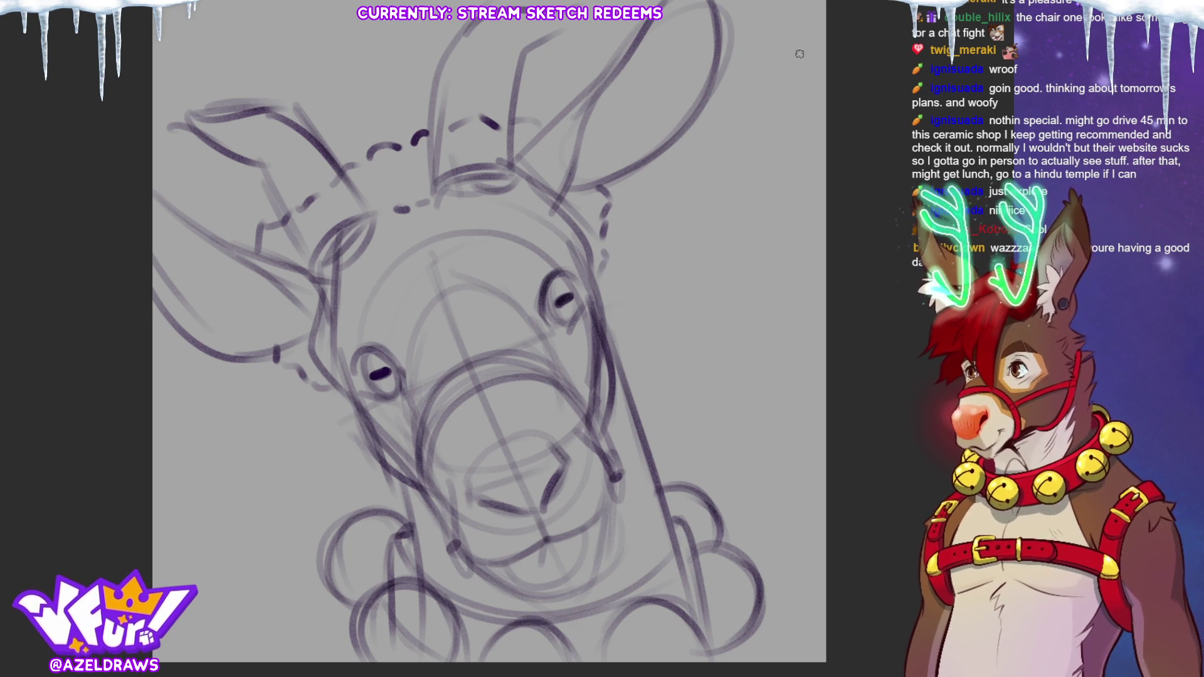
# Step: Sketch the hat's arc over the head, its drooping left tip, and the pom-pom
pyautogui.moveTo(175, 347)
pyautogui.mouseDown()
pyautogui.moveTo(206, 446)
pyautogui.moveTo(259, 365)
pyautogui.mouseUp()
pyautogui.moveTo(192, 227); pyautogui.dragTo(211, 174)
pyautogui.moveTo(232, 124)
pyautogui.mouseDown()
pyautogui.moveTo(465, 58)
pyautogui.moveTo(524, 100)
pyautogui.mouseUp()
pyautogui.moveTo(184, 414)
pyautogui.mouseDown()
pyautogui.moveTo(164, 426)
pyautogui.moveTo(155, 464)
pyautogui.mouseUp()
pyautogui.moveTo(170, 536); pyautogui.dragTo(197, 543)
pyautogui.moveTo(185, 413)
pyautogui.mouseDown()
pyautogui.moveTo(172, 388)
pyautogui.moveTo(154, 429)
pyautogui.mouseUp()
pyautogui.moveTo(226, 408)
pyautogui.mouseDown()
pyautogui.moveTo(265, 426)
pyautogui.moveTo(263, 456)
pyautogui.mouseUp()
pyautogui.moveTo(230, 522)
pyautogui.mouseDown()
pyautogui.moveTo(264, 515)
pyautogui.moveTo(277, 448)
pyautogui.mouseUp()
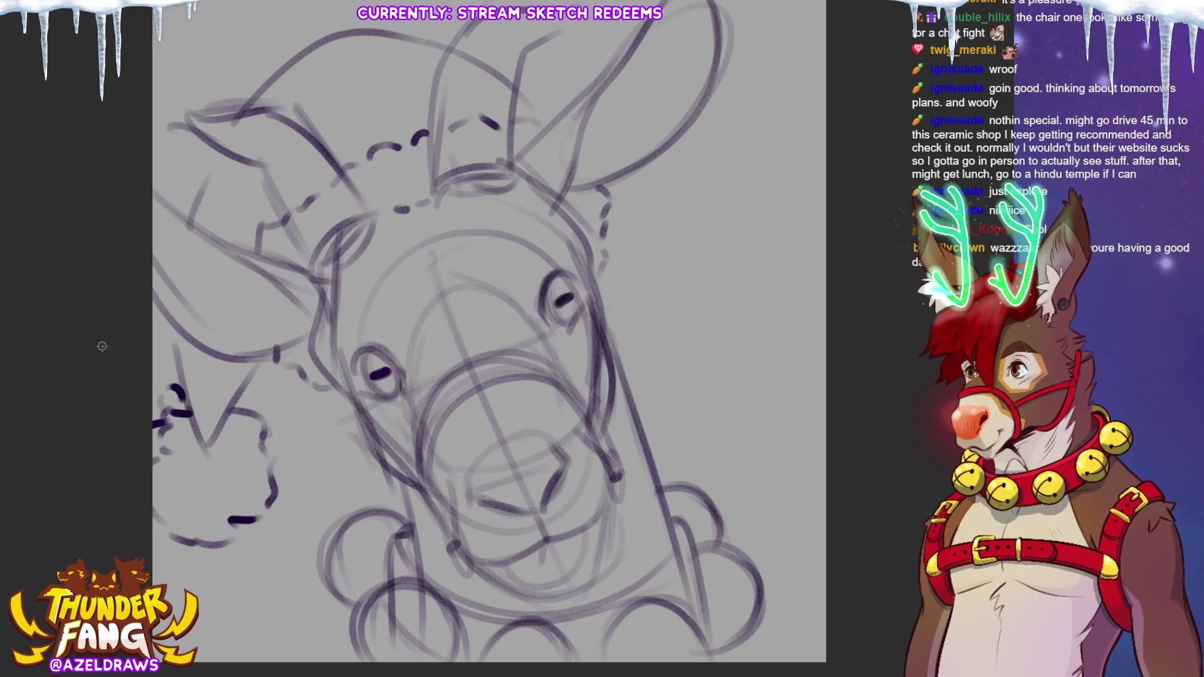
pyautogui.hotkey('ctrl', 't')
# Step: Shift the whole sketch to the right and redraw the left ear outline
pyautogui.moveTo(711, 518); pyautogui.dragTo(759, 519)
pyautogui.click(485, 667)
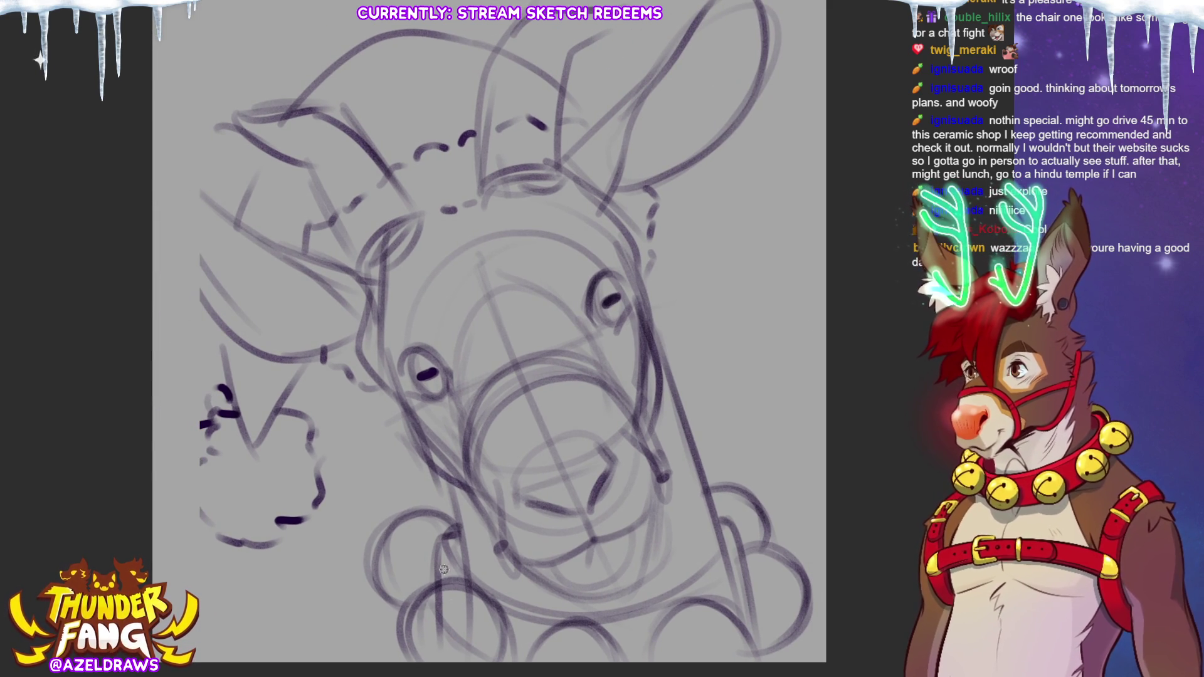
pyautogui.moveTo(158, 185); pyautogui.dragTo(217, 316)
pyautogui.moveTo(160, 257)
pyautogui.mouseDown()
pyautogui.moveTo(226, 220)
pyautogui.moveTo(211, 194)
pyautogui.moveTo(167, 216)
pyautogui.mouseUp()
# Step: Outline the fluffy pom-pom at the hat tip and add dark strokes near the jaw
pyautogui.moveTo(212, 308); pyautogui.dragTo(231, 388)
pyautogui.moveTo(208, 452)
pyautogui.mouseDown()
pyautogui.moveTo(179, 471)
pyautogui.moveTo(211, 526)
pyautogui.mouseUp()
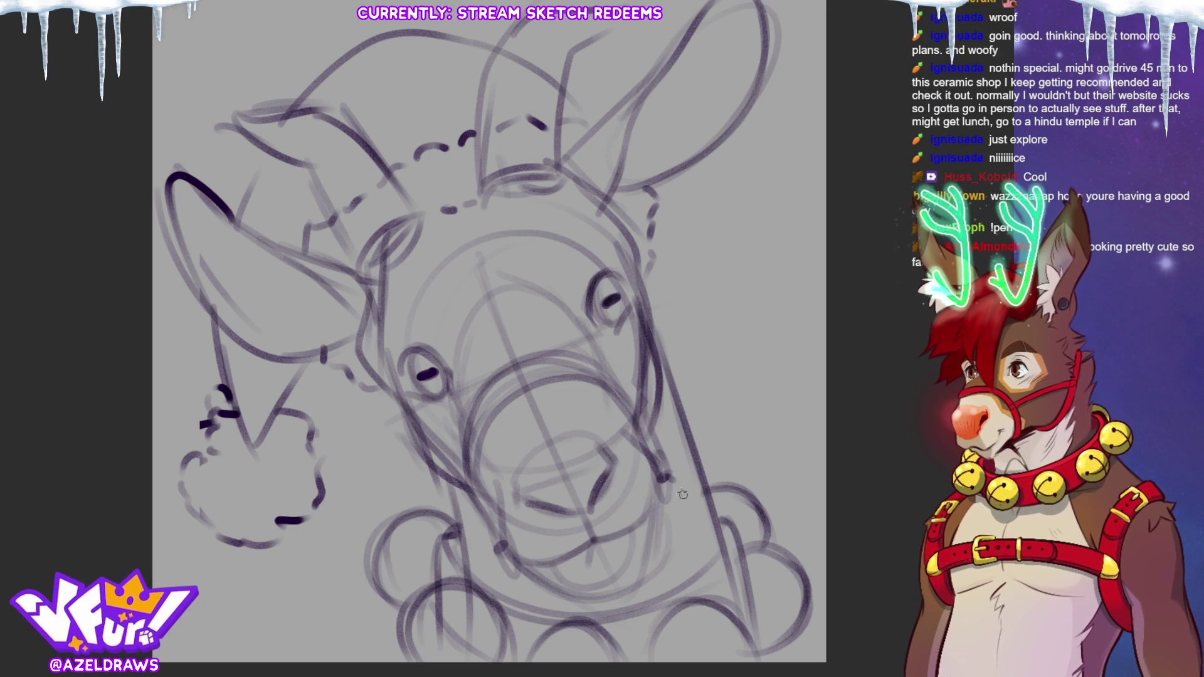
pyautogui.moveTo(675, 480); pyautogui.dragTo(694, 499)
# Step: Add dark strokes near the jaw and a diagonal strap below the muzzle
pyautogui.moveTo(502, 545); pyautogui.dragTo(487, 575)
pyautogui.scroll(-3, 482, 599)
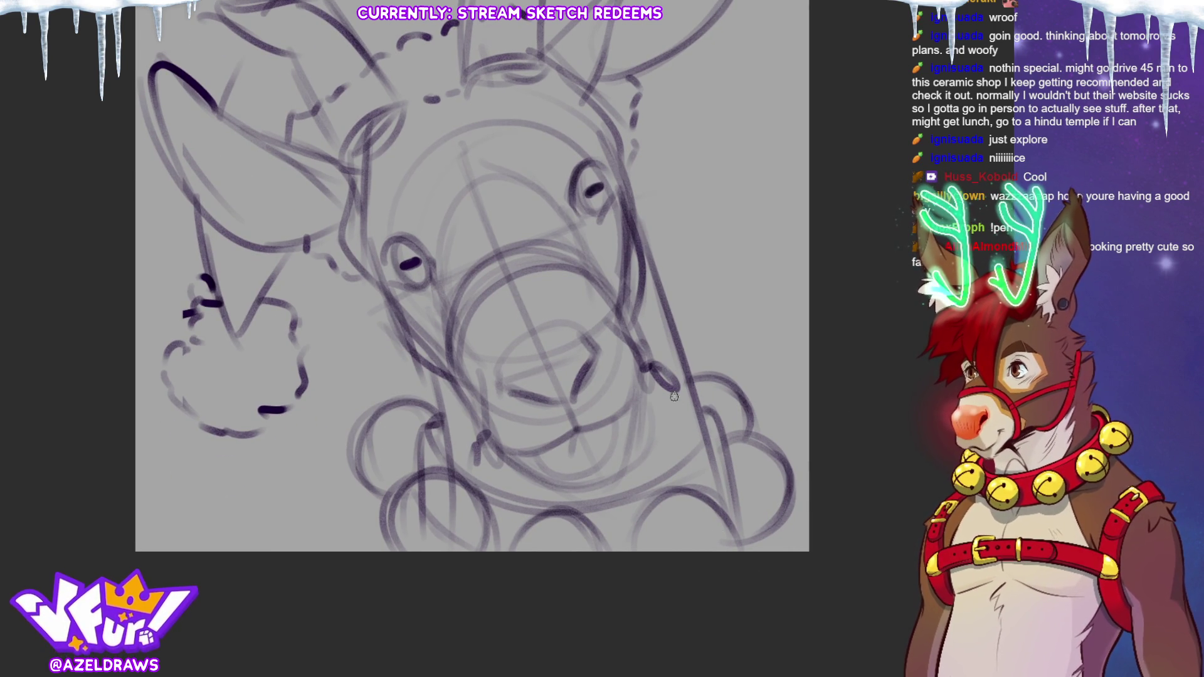
pyautogui.moveTo(473, 434)
pyautogui.mouseDown()
pyautogui.moveTo(460, 473)
pyautogui.moveTo(380, 551)
pyautogui.mouseUp()
pyautogui.moveTo(473, 462); pyautogui.dragTo(402, 549)
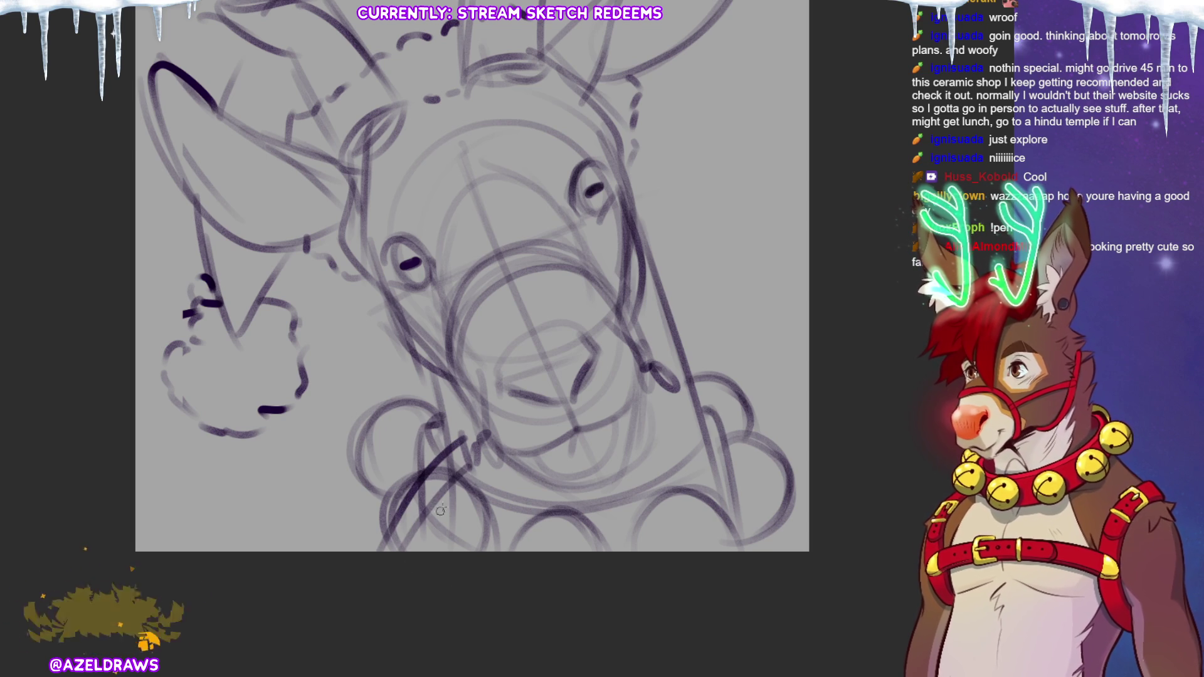
pyautogui.moveTo(666, 408)
pyautogui.mouseDown()
pyautogui.moveTo(684, 378)
pyautogui.moveTo(721, 433)
pyautogui.moveTo(758, 549)
pyautogui.moveTo(750, 539)
pyautogui.mouseUp()
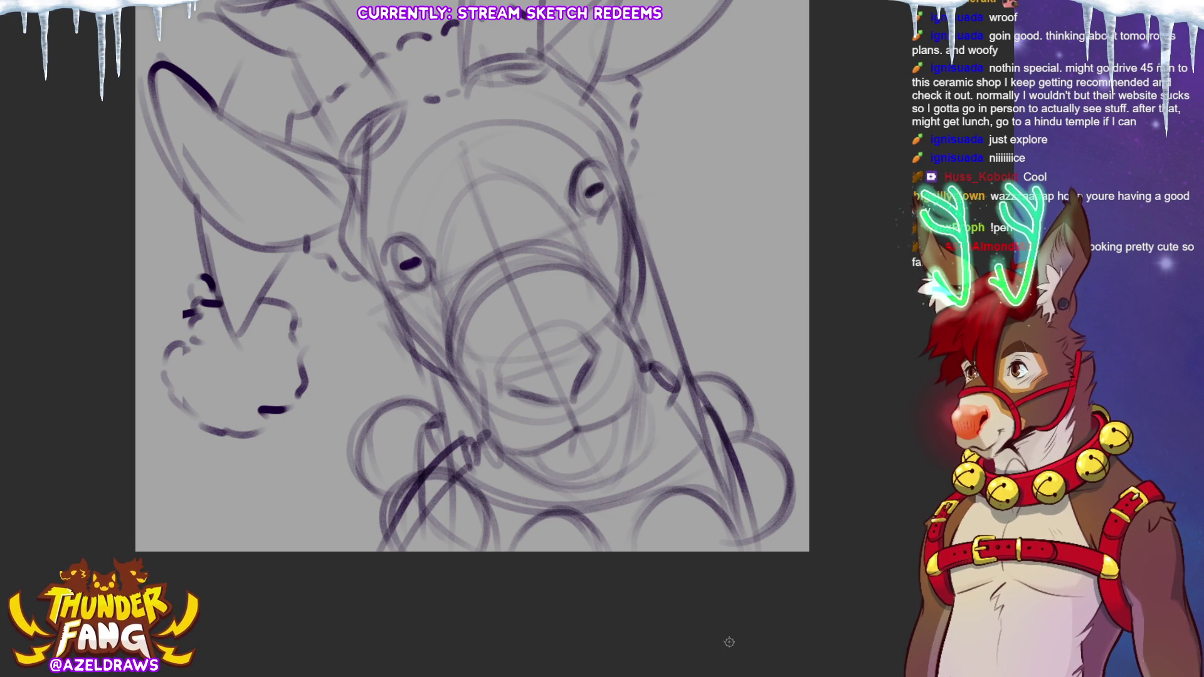
# Step: Refine the top edge of the hat brim and sketch the tongue lines
pyautogui.moveTo(477, 314); pyautogui.dragTo(507, 433)
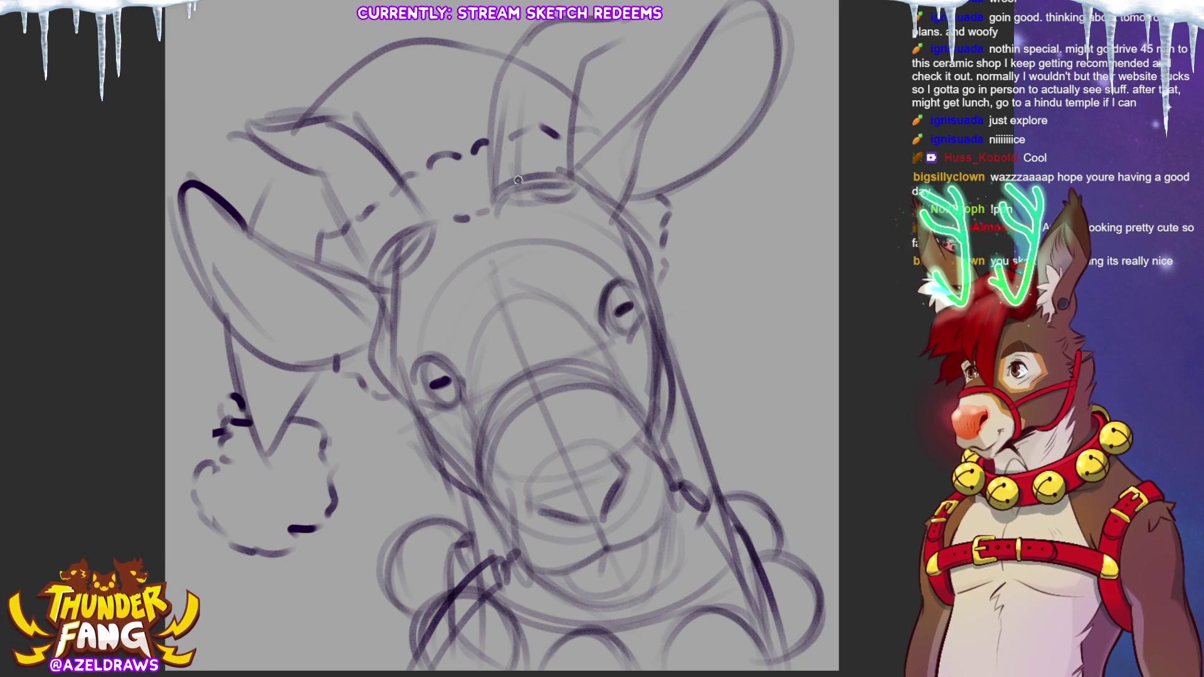
pyautogui.moveTo(280, 127)
pyautogui.mouseDown()
pyautogui.moveTo(232, 126)
pyautogui.moveTo(310, 173)
pyautogui.mouseUp()
pyautogui.moveTo(230, 119); pyautogui.dragTo(279, 120)
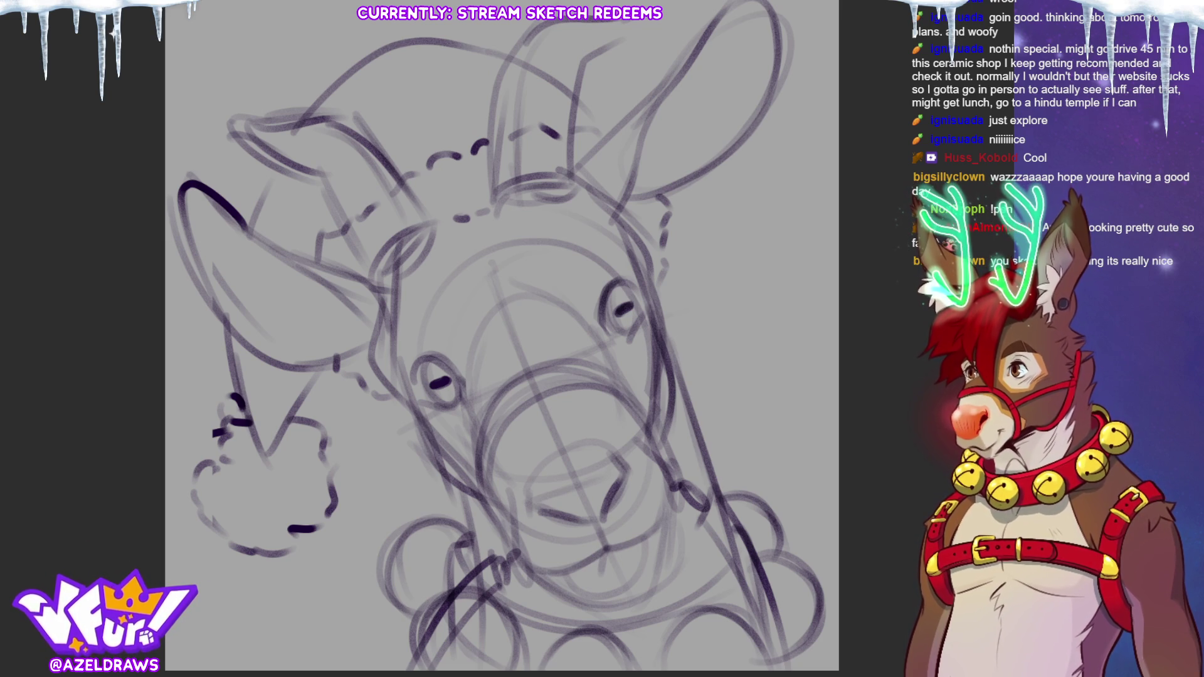
pyautogui.moveTo(273, 366)
pyautogui.mouseDown()
pyautogui.moveTo(259, 394)
pyautogui.moveTo(285, 344)
pyautogui.moveTo(241, 351)
pyautogui.moveTo(256, 318)
pyautogui.mouseUp()
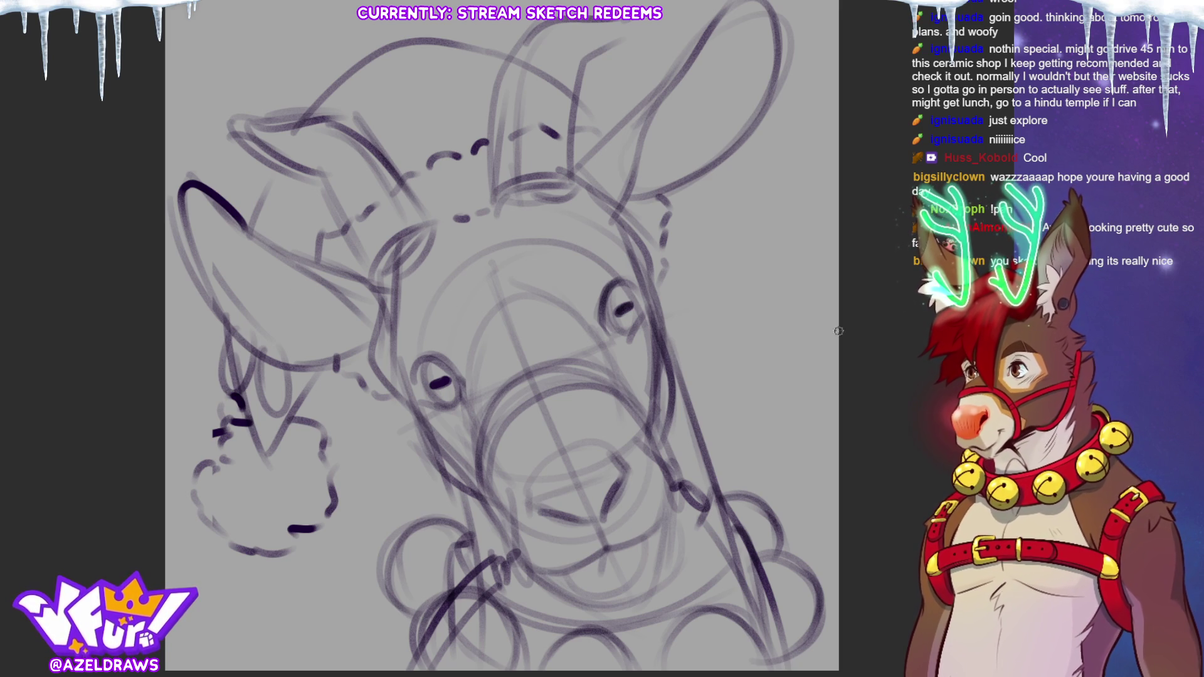
# Step: Arc darker lid lines over both eyes and add a contour toward the muzzle
pyautogui.moveTo(590, 313); pyautogui.dragTo(640, 294)
pyautogui.moveTo(404, 371)
pyautogui.mouseDown()
pyautogui.moveTo(439, 337)
pyautogui.moveTo(453, 360)
pyautogui.mouseUp()
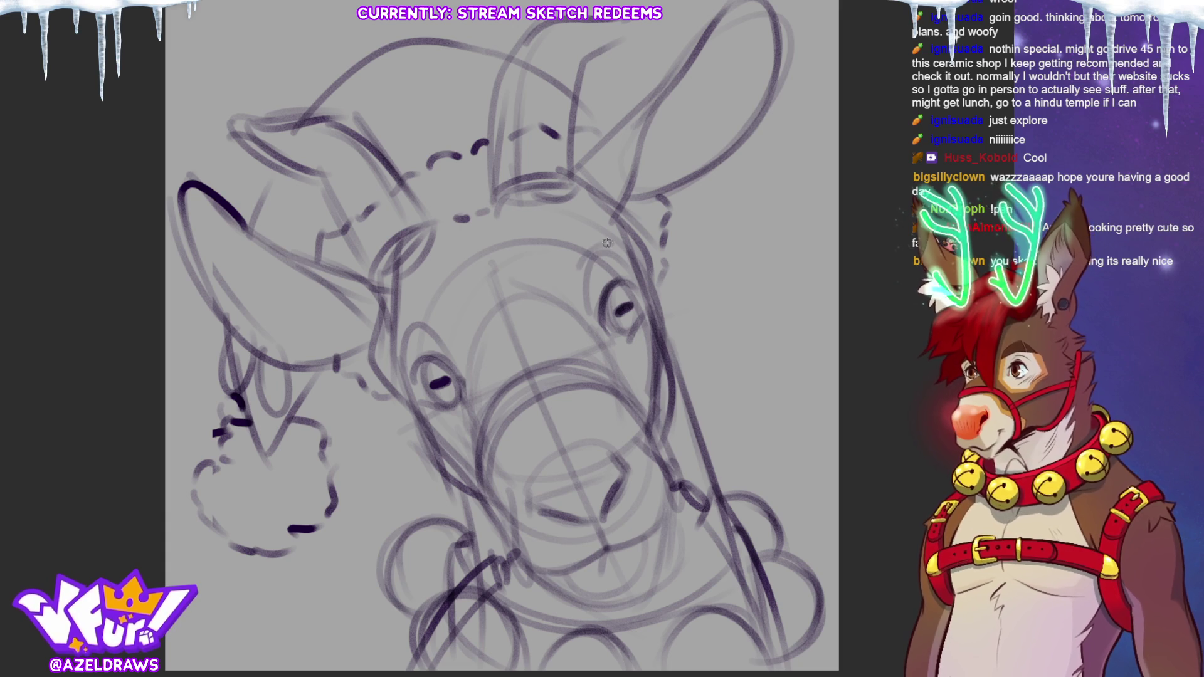
pyautogui.moveTo(413, 321); pyautogui.dragTo(440, 319)
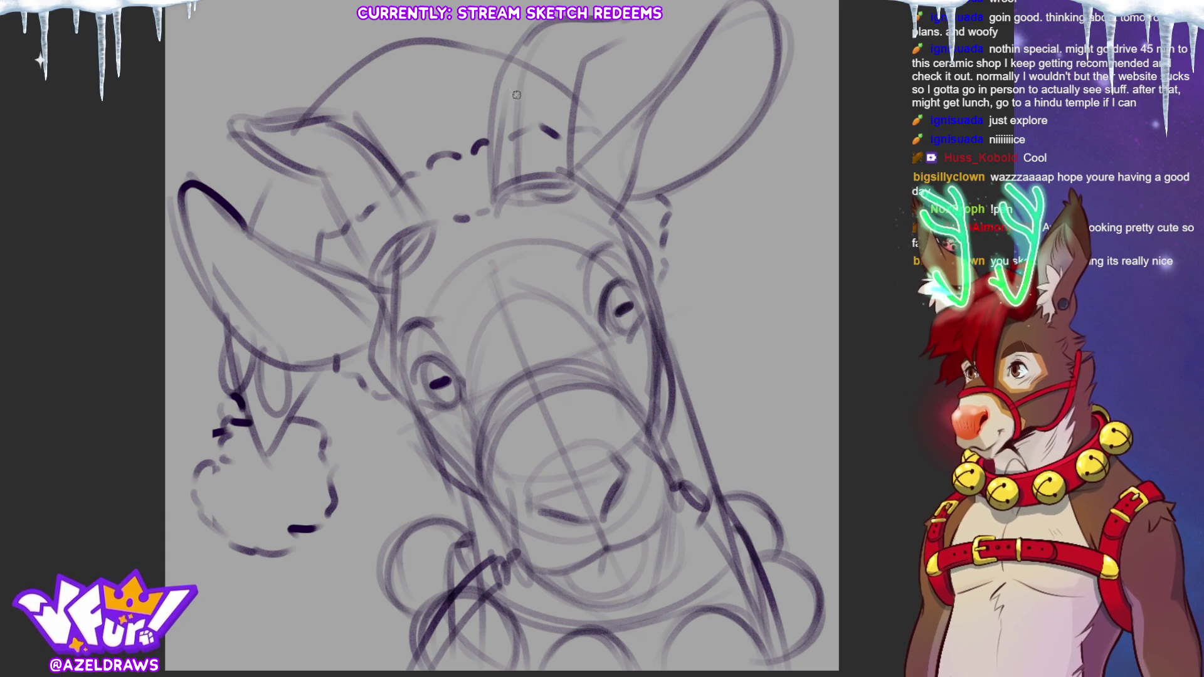
pyautogui.moveTo(468, 227)
pyautogui.mouseDown()
pyautogui.moveTo(458, 252)
pyautogui.moveTo(555, 390)
pyautogui.moveTo(543, 251)
pyautogui.moveTo(543, 270)
pyautogui.mouseUp()
# Step: Sketch forelock strokes, the face contours below them, and re-ink the muzzle lines
pyautogui.moveTo(495, 189)
pyautogui.mouseDown()
pyautogui.moveTo(461, 187)
pyautogui.moveTo(483, 189)
pyautogui.moveTo(389, 258)
pyautogui.mouseUp()
pyautogui.moveTo(439, 220); pyautogui.dragTo(442, 310)
pyautogui.moveTo(465, 245)
pyautogui.mouseDown()
pyautogui.moveTo(498, 317)
pyautogui.moveTo(520, 323)
pyautogui.mouseUp()
pyautogui.moveTo(500, 198); pyautogui.dragTo(509, 304)
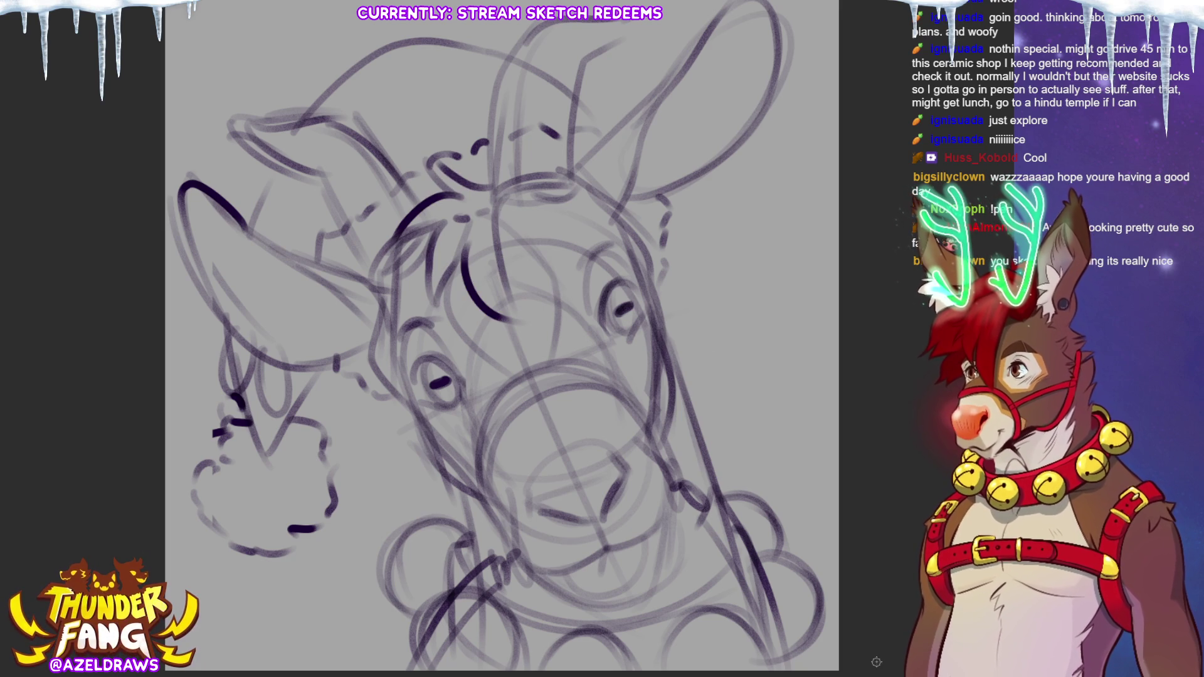
pyautogui.moveTo(620, 462); pyautogui.dragTo(608, 495)
pyautogui.moveTo(640, 436); pyautogui.dragTo(622, 460)
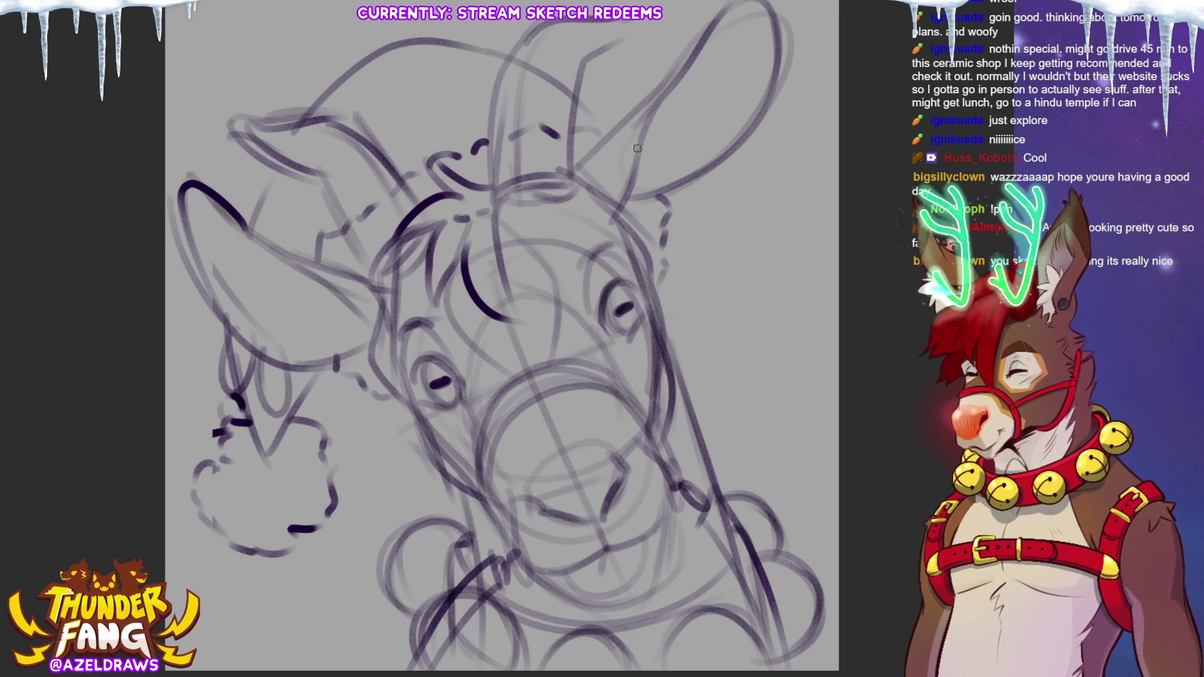
# Step: Redraw the right ear's edges to the tip, undoing and erasing stray strokes, and darken the left ear's inner edge
pyautogui.moveTo(618, 191)
pyautogui.mouseDown()
pyautogui.moveTo(630, 138)
pyautogui.moveTo(712, 38)
pyautogui.moveTo(711, 58)
pyautogui.mouseUp()
pyautogui.hotkey('ctrl', 'z')
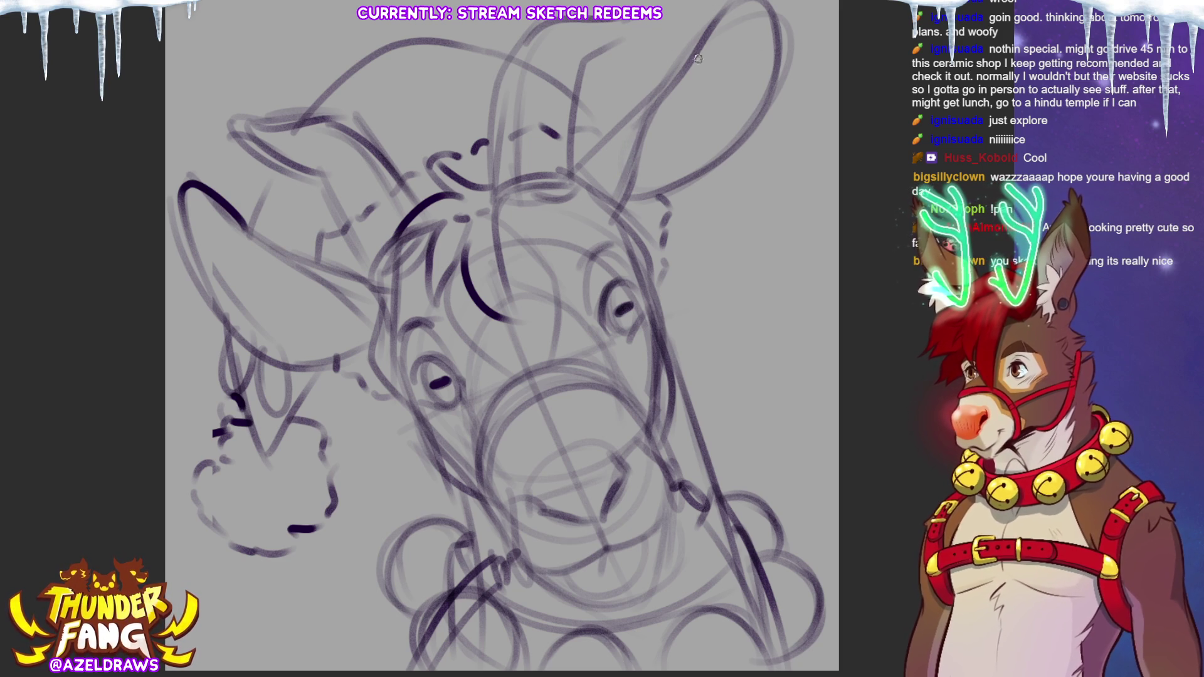
pyautogui.moveTo(606, 198)
pyautogui.mouseDown()
pyautogui.moveTo(633, 100)
pyautogui.moveTo(649, 97)
pyautogui.mouseUp()
pyautogui.moveTo(634, 144); pyautogui.dragTo(730, 9)
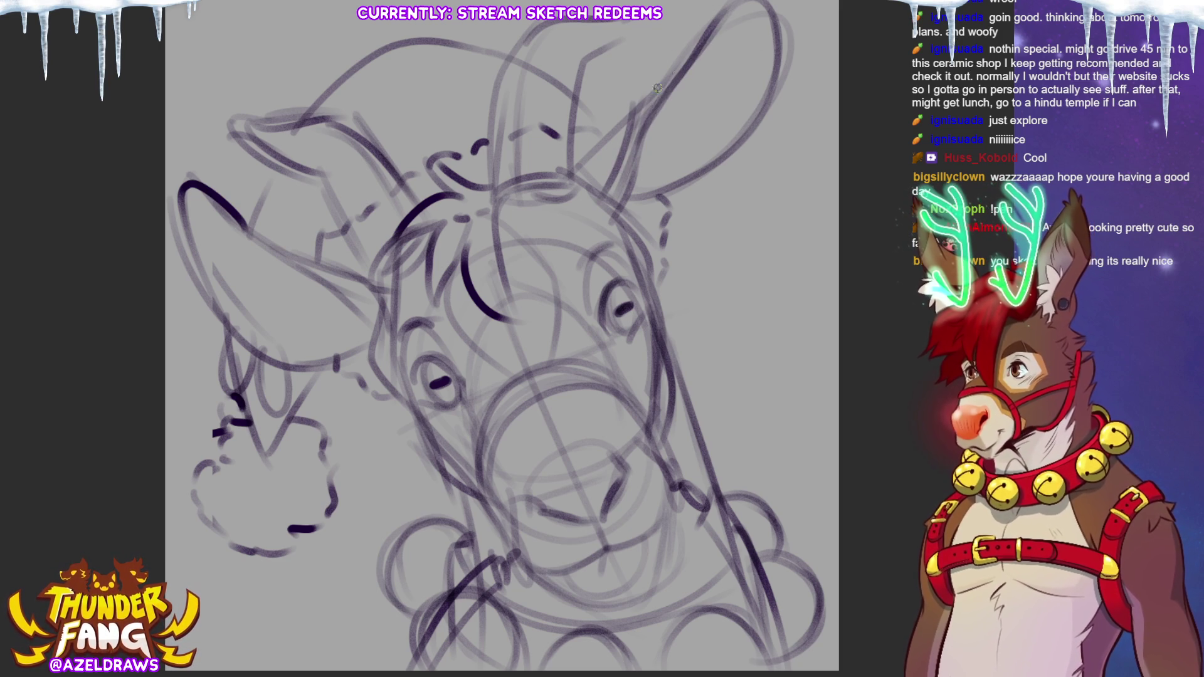
pyautogui.moveTo(646, 100); pyautogui.dragTo(731, 1)
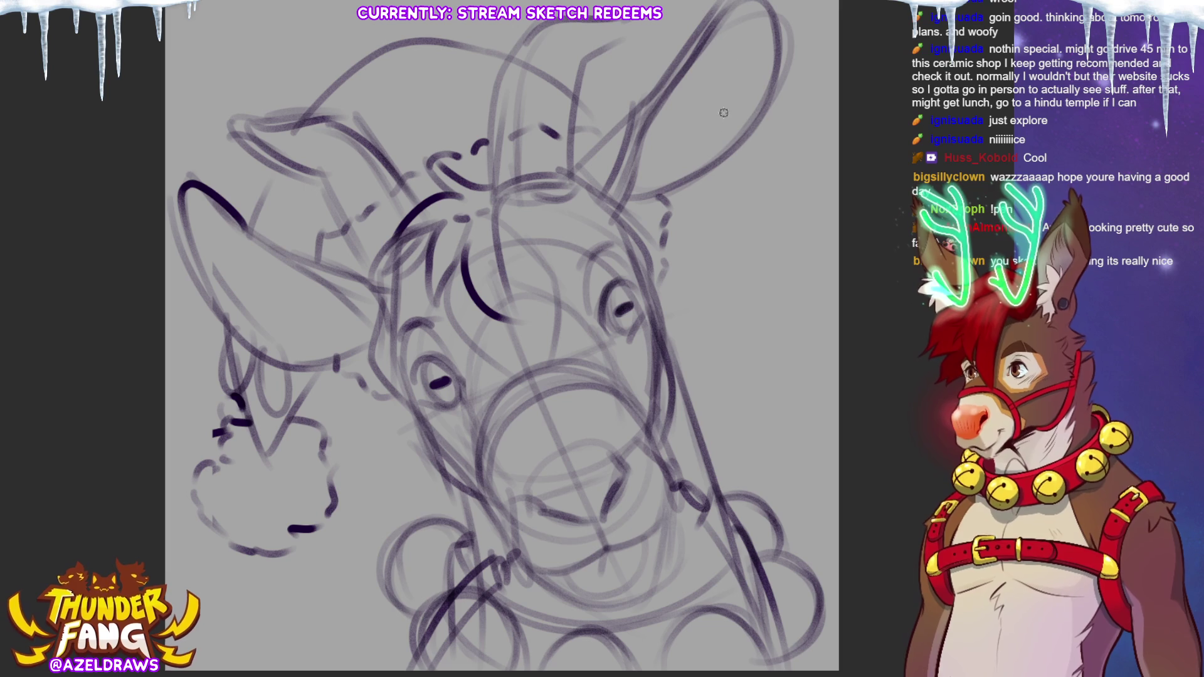
pyautogui.hotkey('ctrl', 'z')
pyautogui.hotkey('ctrl', 'z')
pyautogui.moveTo(673, 90); pyautogui.dragTo(734, 5)
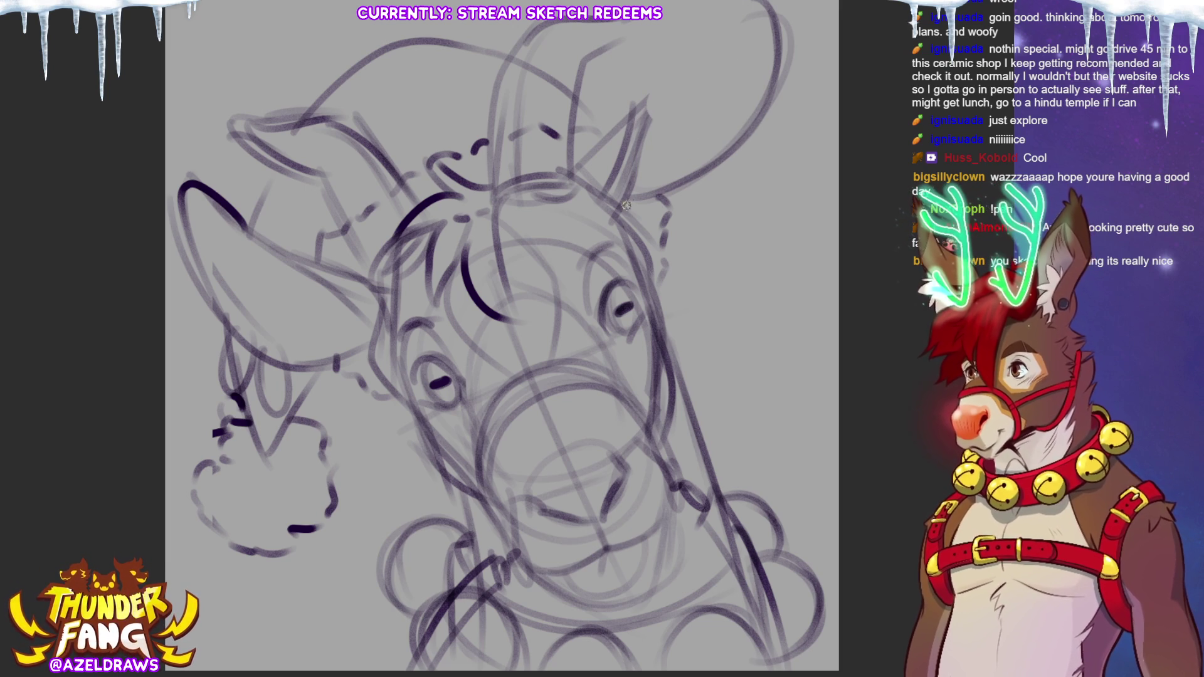
pyautogui.moveTo(625, 200); pyautogui.dragTo(698, 26)
pyautogui.moveTo(594, 178); pyautogui.dragTo(703, 19)
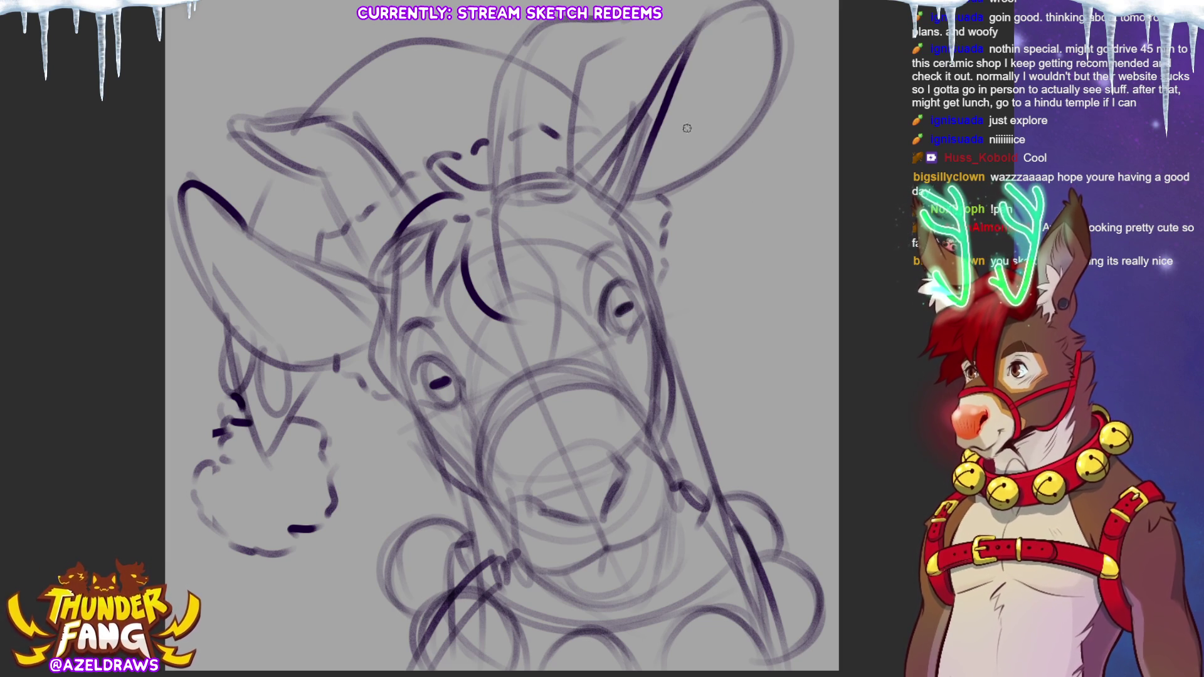
pyautogui.moveTo(626, 188)
pyautogui.mouseDown()
pyautogui.moveTo(674, 175)
pyautogui.moveTo(594, 210)
pyautogui.mouseUp()
pyautogui.moveTo(237, 217)
pyautogui.mouseDown()
pyautogui.moveTo(309, 293)
pyautogui.moveTo(373, 321)
pyautogui.mouseUp()
pyautogui.moveTo(271, 247); pyautogui.dragTo(379, 300)
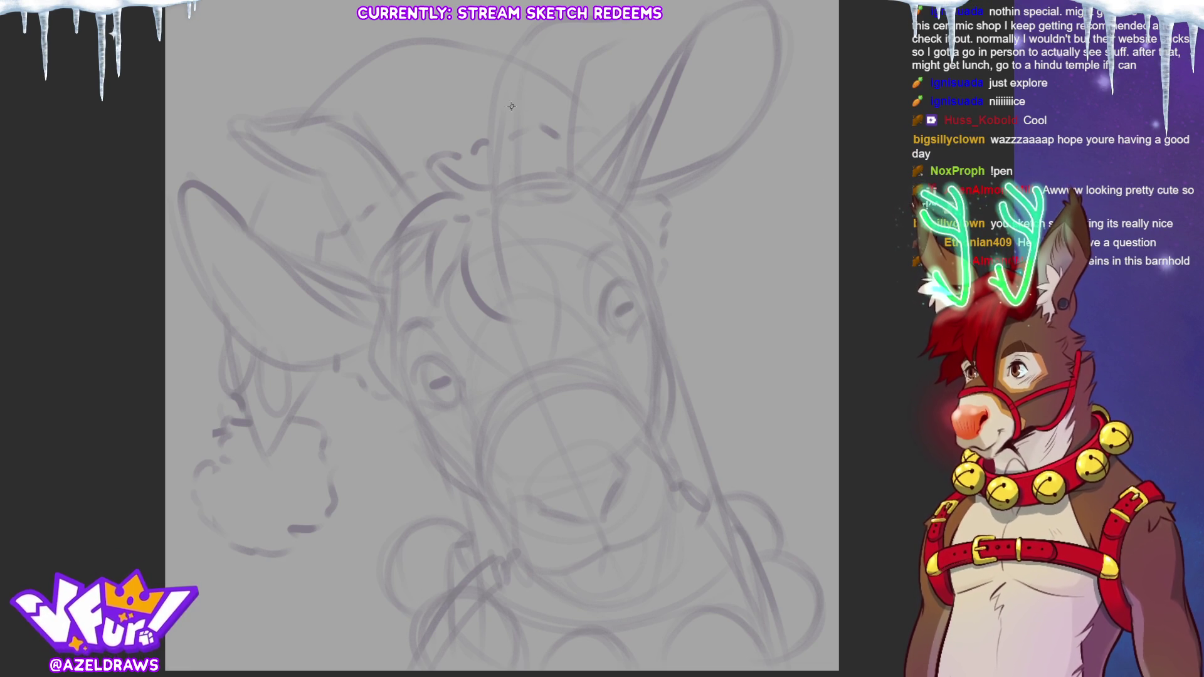
# Step: Ink the upright ear's left and right edges, tip, and base
pyautogui.moveTo(507, 59); pyautogui.dragTo(499, 197)
pyautogui.moveTo(527, 36)
pyautogui.mouseDown()
pyautogui.moveTo(509, 63)
pyautogui.moveTo(568, 18)
pyautogui.mouseUp()
pyautogui.moveTo(581, 66); pyautogui.dragTo(572, 175)
pyautogui.moveTo(583, 60); pyautogui.dragTo(635, 24)
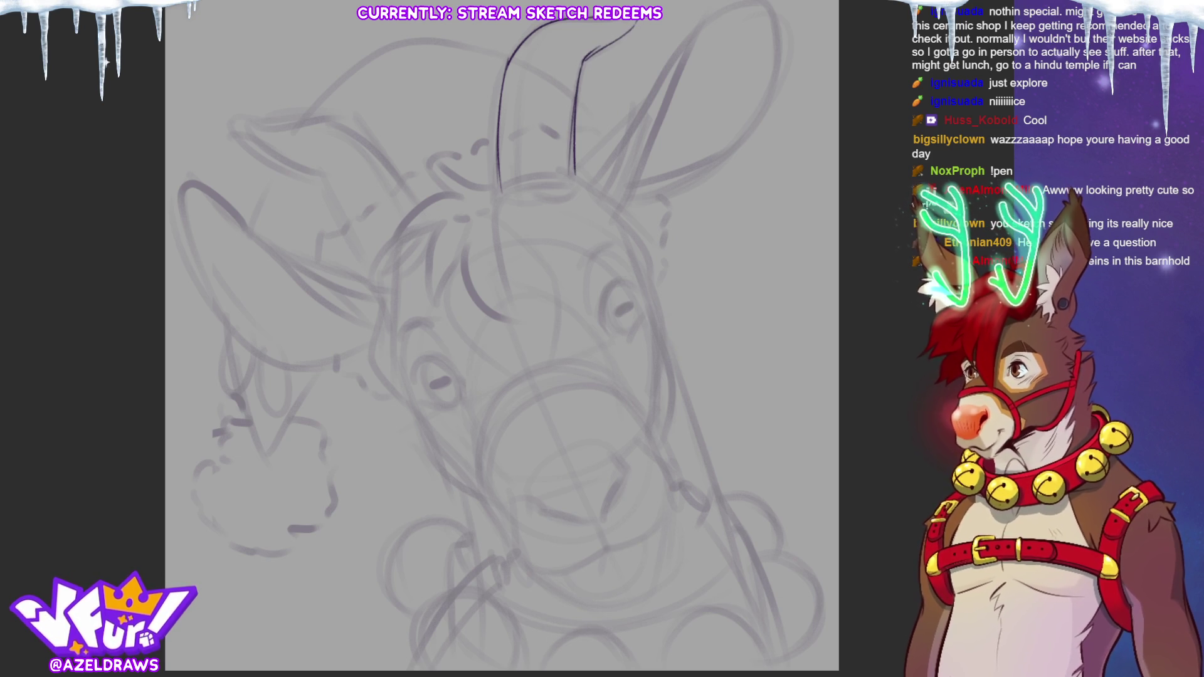
pyautogui.moveTo(499, 189); pyautogui.dragTo(583, 183)
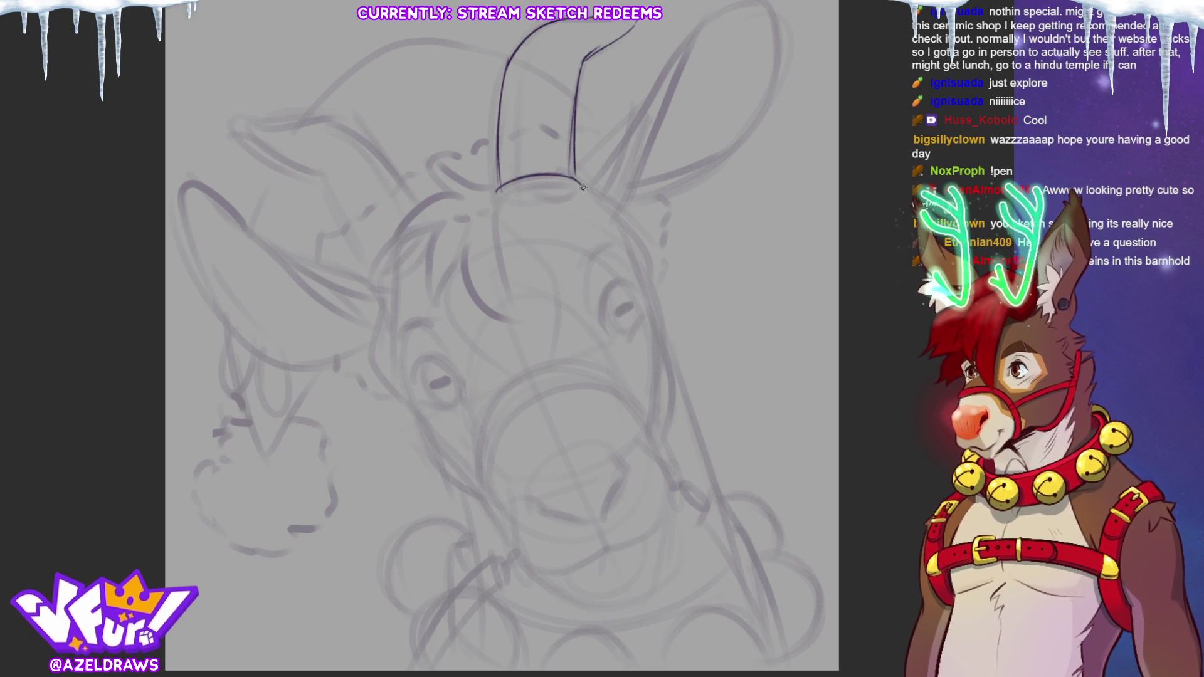
pyautogui.moveTo(499, 191); pyautogui.dragTo(520, 329)
# Step: Ink the forelock tuft, the hat's side edge, and its folded tip
pyautogui.moveTo(468, 225)
pyautogui.mouseDown()
pyautogui.moveTo(521, 331)
pyautogui.moveTo(440, 312)
pyautogui.moveTo(437, 224)
pyautogui.moveTo(440, 320)
pyautogui.moveTo(384, 254)
pyautogui.moveTo(443, 194)
pyautogui.moveTo(434, 161)
pyautogui.moveTo(495, 185)
pyautogui.mouseUp()
pyautogui.moveTo(354, 124); pyautogui.dragTo(416, 207)
pyautogui.moveTo(319, 182)
pyautogui.mouseDown()
pyautogui.moveTo(370, 274)
pyautogui.moveTo(390, 238)
pyautogui.mouseUp()
pyautogui.moveTo(248, 119)
pyautogui.mouseDown()
pyautogui.moveTo(252, 143)
pyautogui.moveTo(310, 174)
pyautogui.mouseUp()
pyautogui.moveTo(250, 119)
pyautogui.mouseDown()
pyautogui.moveTo(311, 120)
pyautogui.moveTo(367, 141)
pyautogui.mouseUp()
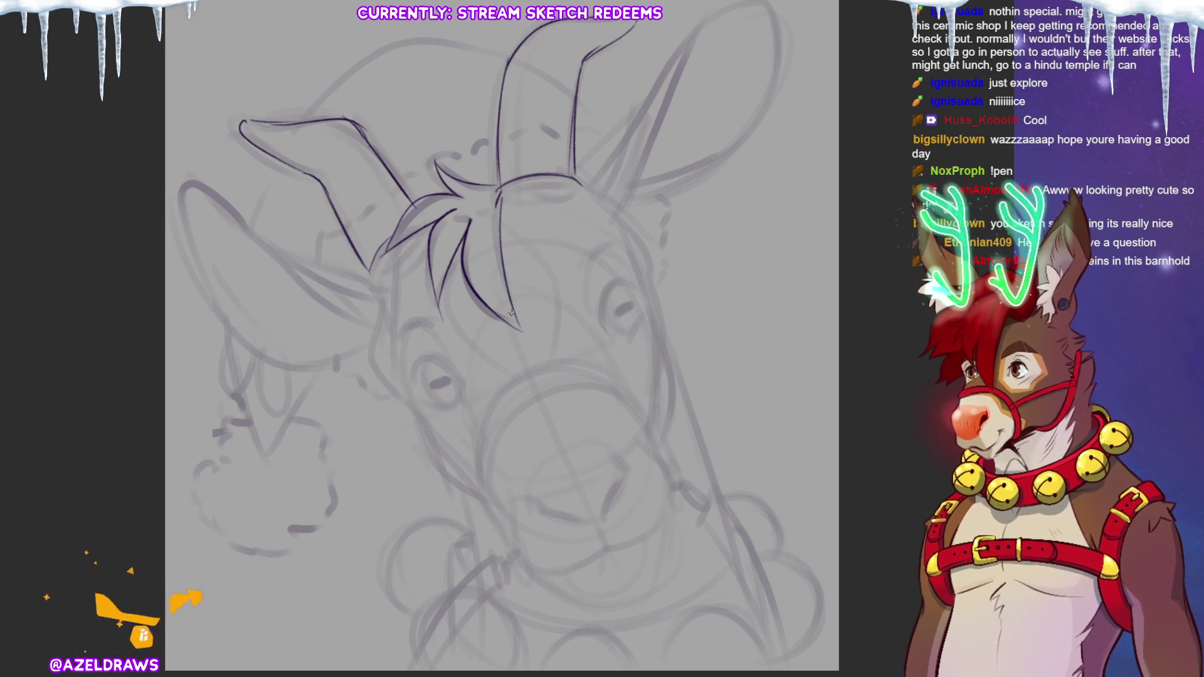
# Step: Ink the arc of the hat's top, its fluffy brim edge, and fold details
pyautogui.moveTo(296, 121)
pyautogui.mouseDown()
pyautogui.moveTo(440, 45)
pyautogui.moveTo(509, 63)
pyautogui.mouseUp()
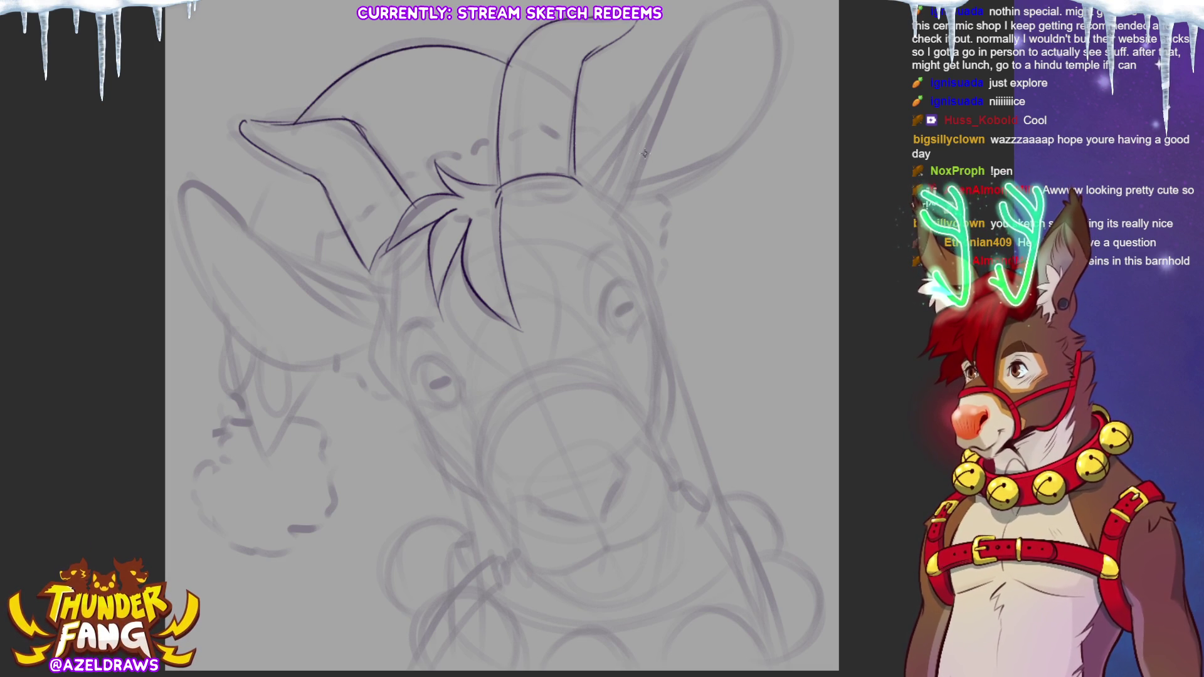
pyautogui.moveTo(572, 95); pyautogui.dragTo(604, 132)
pyautogui.moveTo(399, 171); pyautogui.dragTo(499, 139)
pyautogui.moveTo(576, 133); pyautogui.dragTo(621, 126)
pyautogui.moveTo(344, 227); pyautogui.dragTo(320, 257)
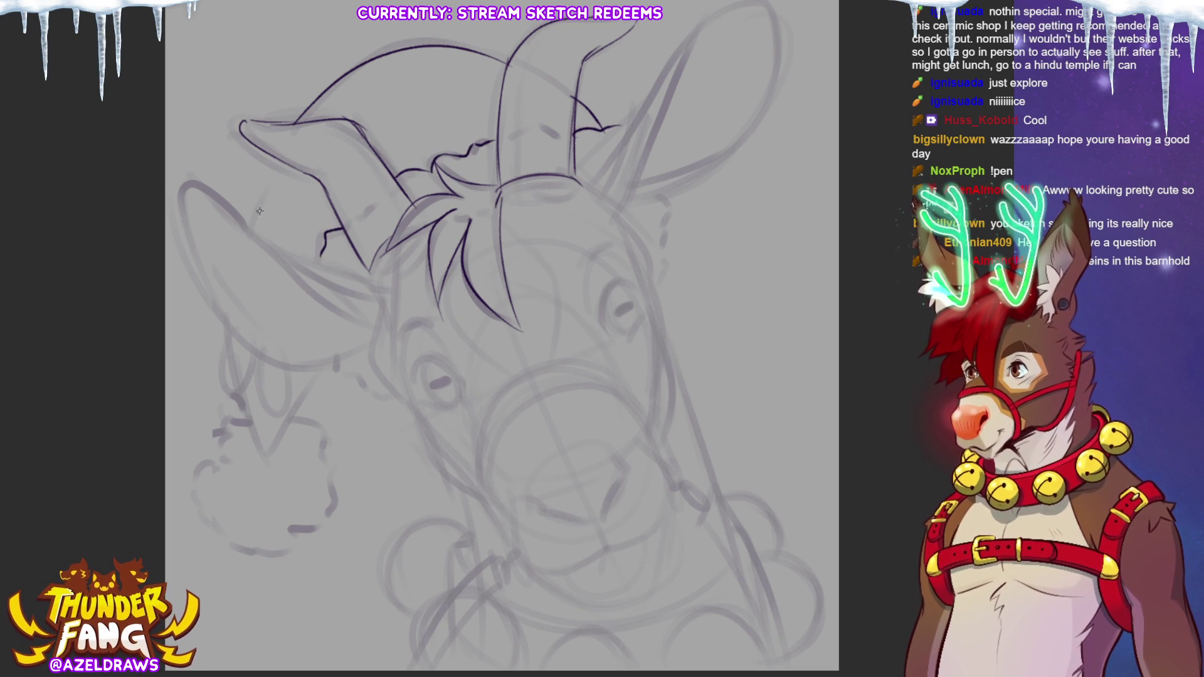
# Step: Ink the left ear's upper and inner edges and the right ear's edge
pyautogui.moveTo(214, 196)
pyautogui.mouseDown()
pyautogui.moveTo(301, 293)
pyautogui.moveTo(374, 322)
pyautogui.moveTo(212, 191)
pyautogui.moveTo(181, 223)
pyautogui.moveTo(247, 351)
pyautogui.moveTo(370, 339)
pyautogui.mouseUp()
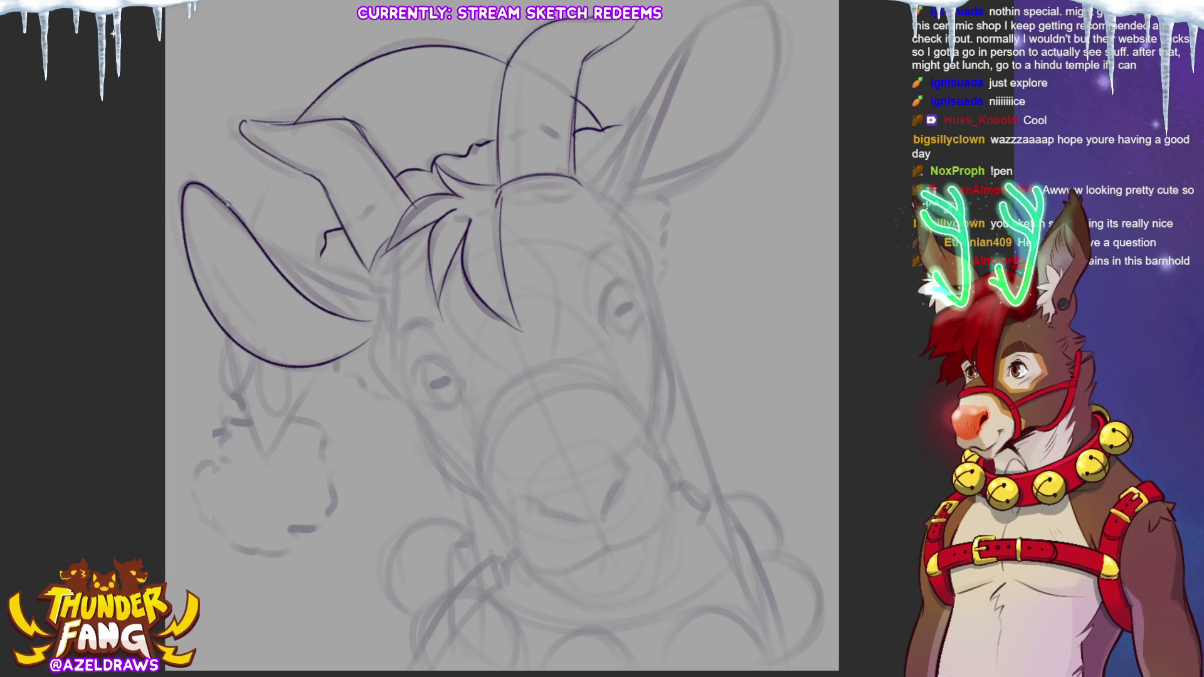
pyautogui.moveTo(246, 217)
pyautogui.mouseDown()
pyautogui.moveTo(309, 271)
pyautogui.moveTo(379, 290)
pyautogui.mouseUp()
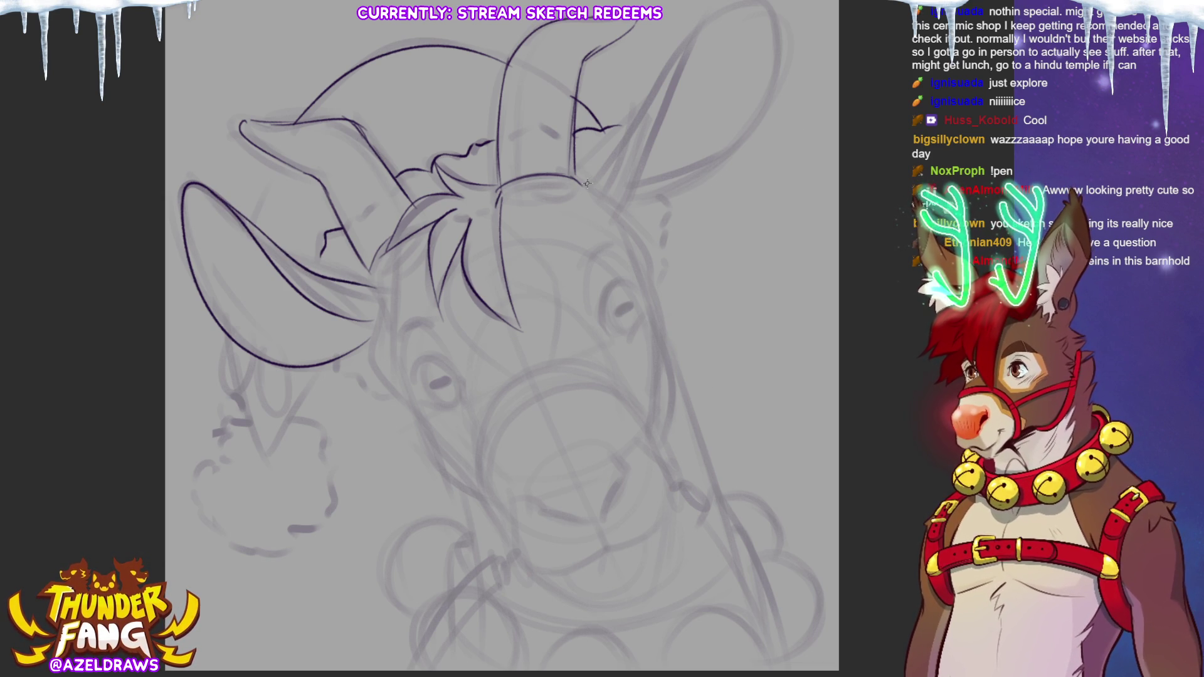
pyautogui.moveTo(585, 186); pyautogui.dragTo(685, 9)
# Step: Replace the straight right-ear stroke with curved outer and lower edges
pyautogui.hotkey('ctrl', 'z')
pyautogui.moveTo(580, 187); pyautogui.dragTo(722, 2)
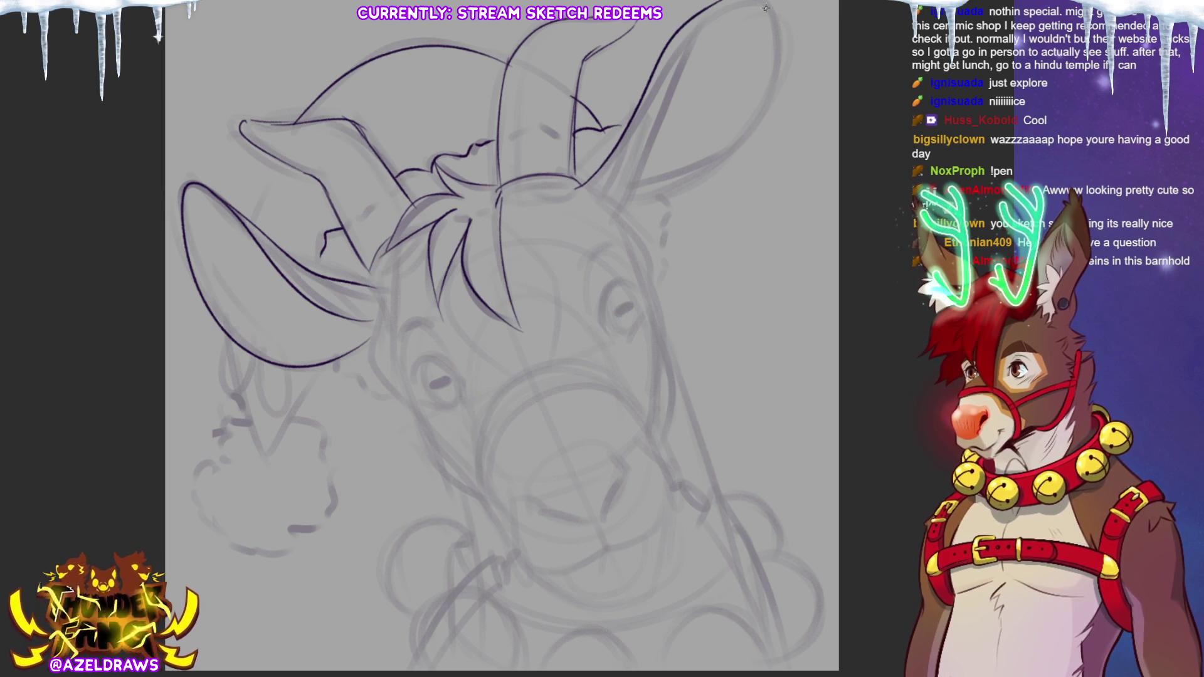
pyautogui.moveTo(607, 219)
pyautogui.mouseDown()
pyautogui.moveTo(663, 134)
pyautogui.moveTo(706, 11)
pyautogui.mouseUp()
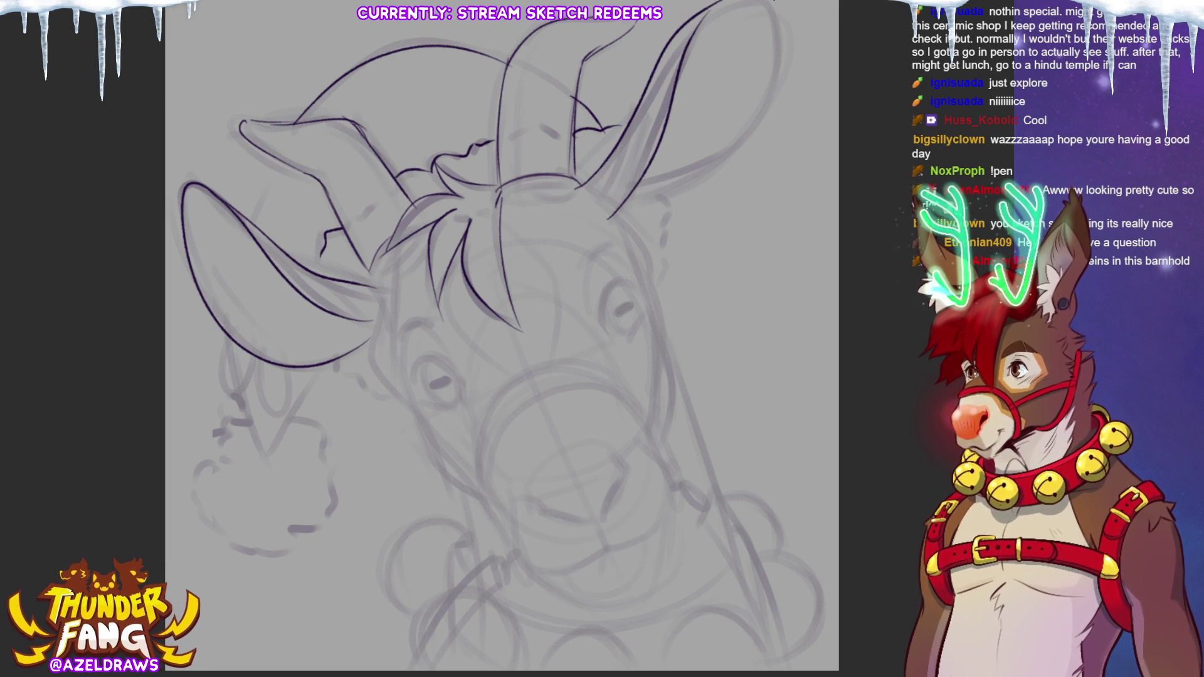
pyautogui.moveTo(611, 220)
pyautogui.mouseDown()
pyautogui.moveTo(684, 186)
pyautogui.moveTo(757, 118)
pyautogui.moveTo(772, 1)
pyautogui.mouseUp()
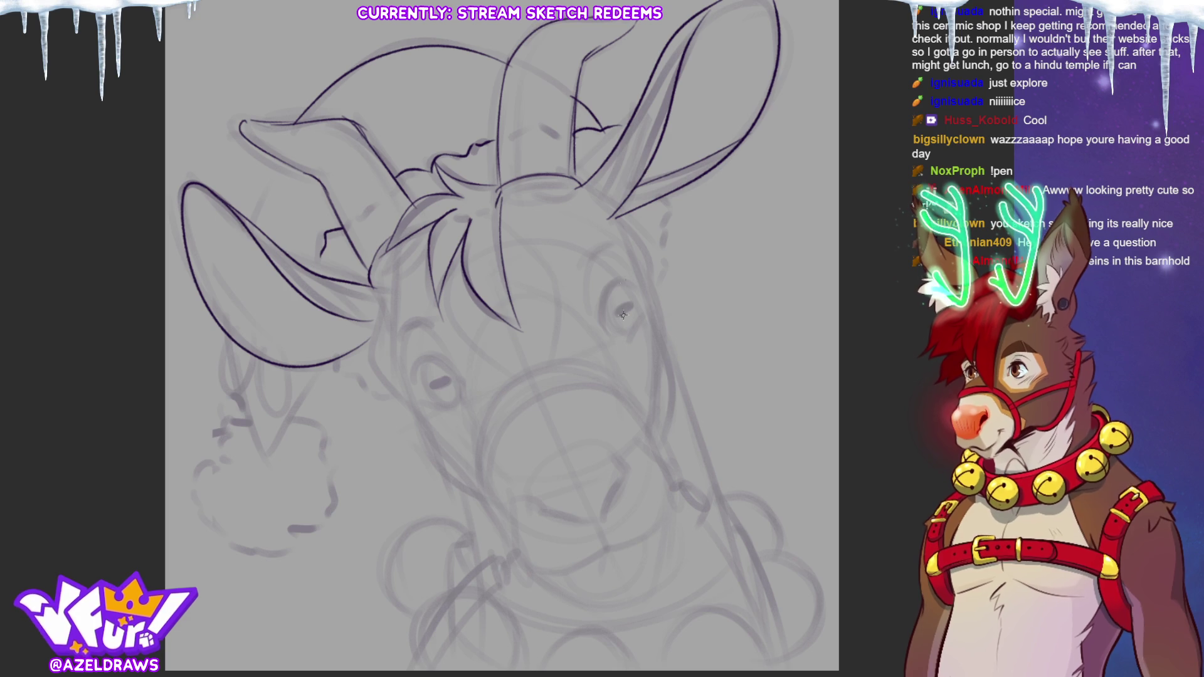
# Step: Ink the right eye's outline, then pupil the left eye and erase it back to faint
pyautogui.moveTo(602, 322)
pyautogui.mouseDown()
pyautogui.moveTo(607, 287)
pyautogui.moveTo(638, 287)
pyautogui.moveTo(618, 284)
pyautogui.mouseUp()
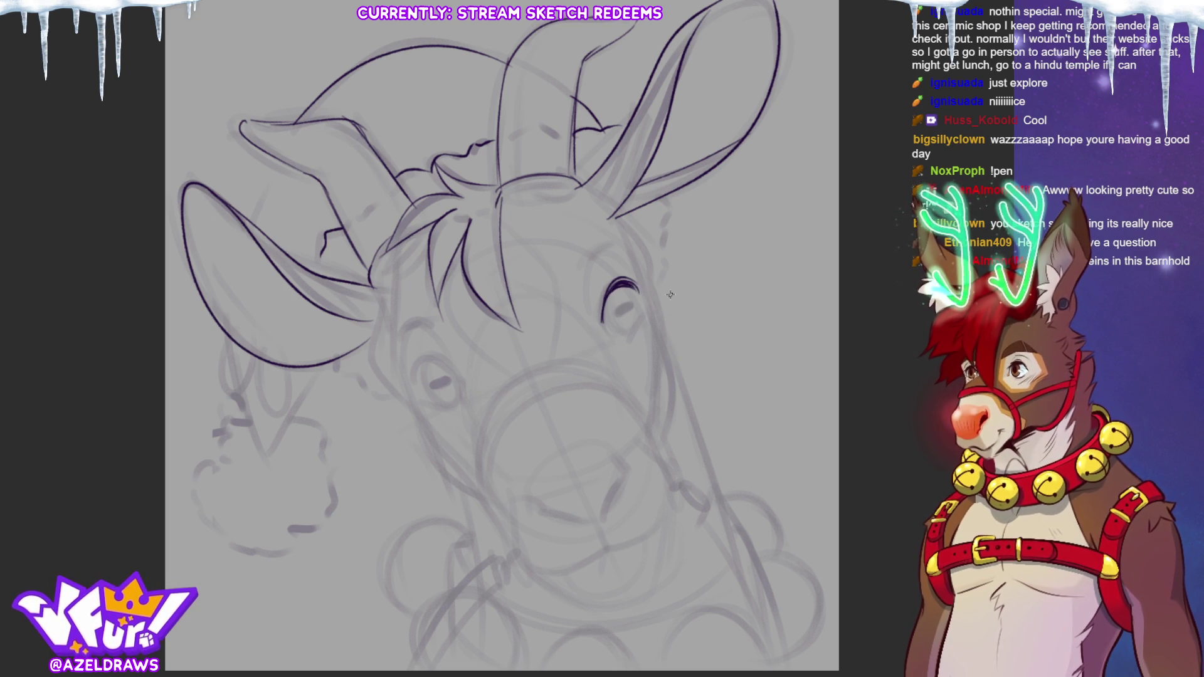
pyautogui.moveTo(604, 301)
pyautogui.mouseDown()
pyautogui.moveTo(638, 299)
pyautogui.moveTo(613, 313)
pyautogui.moveTo(632, 304)
pyautogui.moveTo(622, 309)
pyautogui.moveTo(638, 319)
pyautogui.mouseUp()
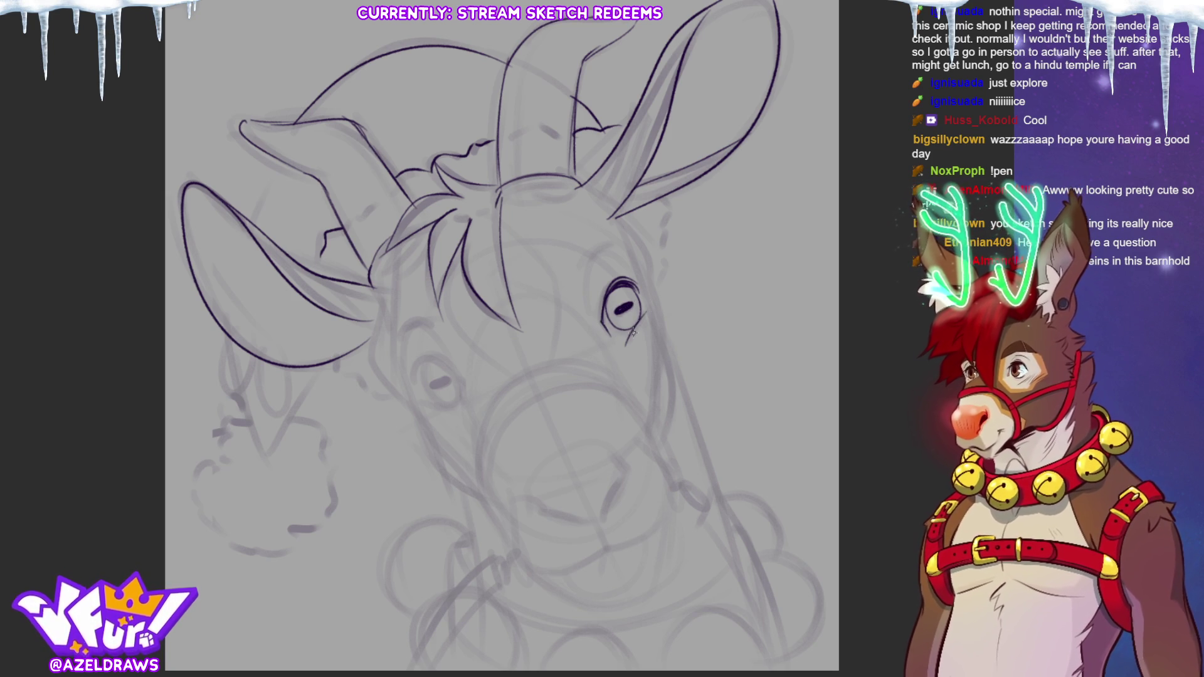
pyautogui.moveTo(461, 375)
pyautogui.mouseDown()
pyautogui.moveTo(463, 399)
pyautogui.moveTo(441, 364)
pyautogui.moveTo(412, 378)
pyautogui.moveTo(453, 373)
pyautogui.moveTo(460, 385)
pyautogui.moveTo(412, 380)
pyautogui.moveTo(458, 402)
pyautogui.mouseUp()
pyautogui.moveTo(422, 367)
pyautogui.mouseDown()
pyautogui.moveTo(419, 392)
pyautogui.moveTo(450, 404)
pyautogui.mouseUp()
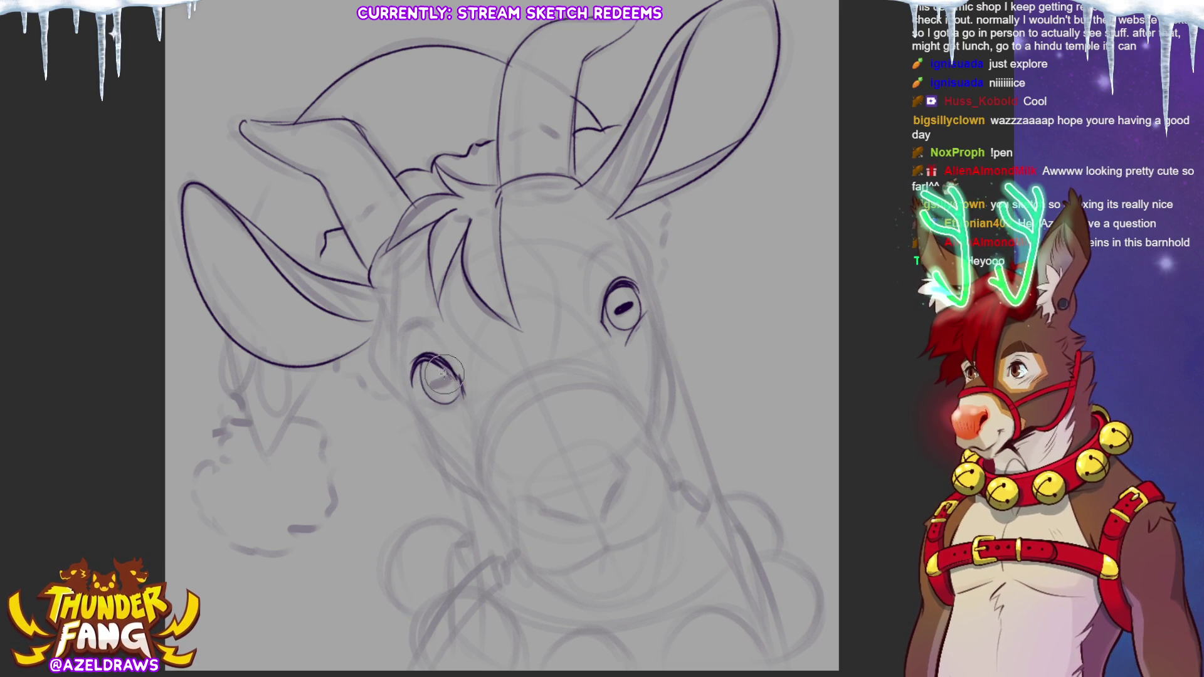
pyautogui.moveTo(432, 382)
pyautogui.mouseDown()
pyautogui.moveTo(453, 378)
pyautogui.moveTo(457, 396)
pyautogui.moveTo(446, 377)
pyautogui.moveTo(430, 386)
pyautogui.mouseUp()
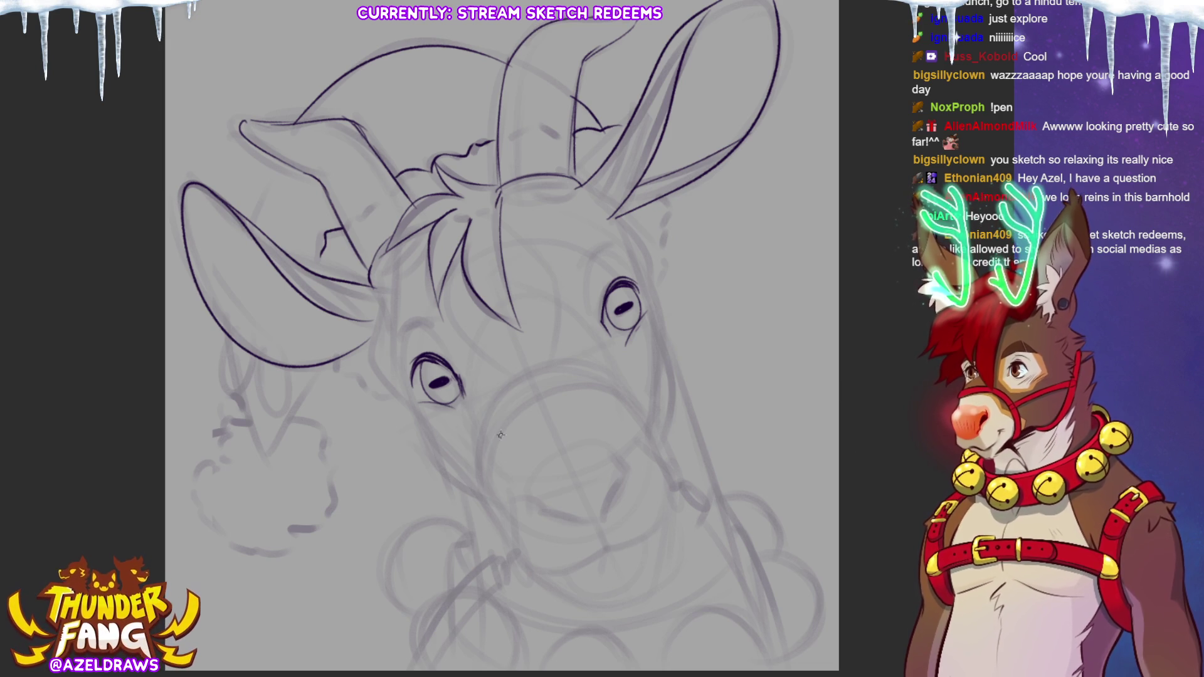
pyautogui.moveTo(443, 386)
pyautogui.mouseDown()
pyautogui.moveTo(426, 357)
pyautogui.moveTo(437, 419)
pyautogui.mouseUp()
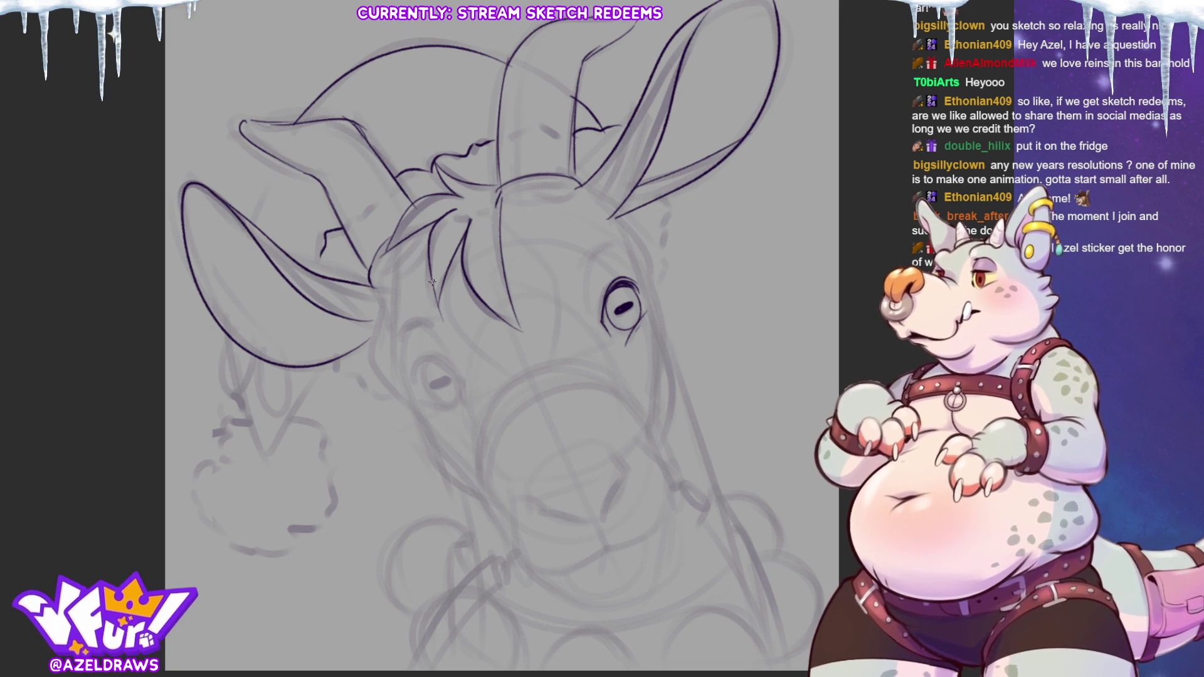
pyautogui.moveTo(433, 362)
pyautogui.mouseDown()
pyautogui.moveTo(424, 387)
pyautogui.moveTo(458, 389)
pyautogui.moveTo(447, 364)
pyautogui.moveTo(458, 356)
pyautogui.moveTo(428, 357)
pyautogui.moveTo(456, 401)
pyautogui.moveTo(454, 376)
pyautogui.mouseUp()
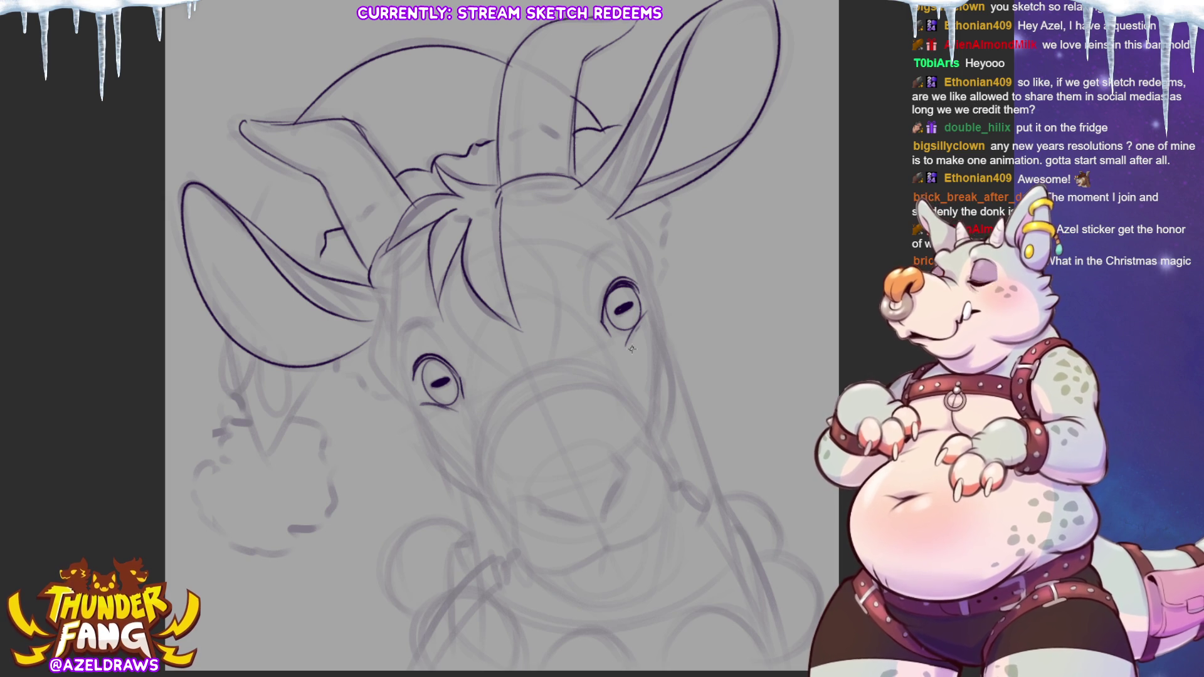
# Step: Ink both eyebrows, both cheek contours, the forelock line, and the noseband's top edge
pyautogui.moveTo(583, 272); pyautogui.dragTo(621, 246)
pyautogui.moveTo(394, 341); pyautogui.dragTo(425, 320)
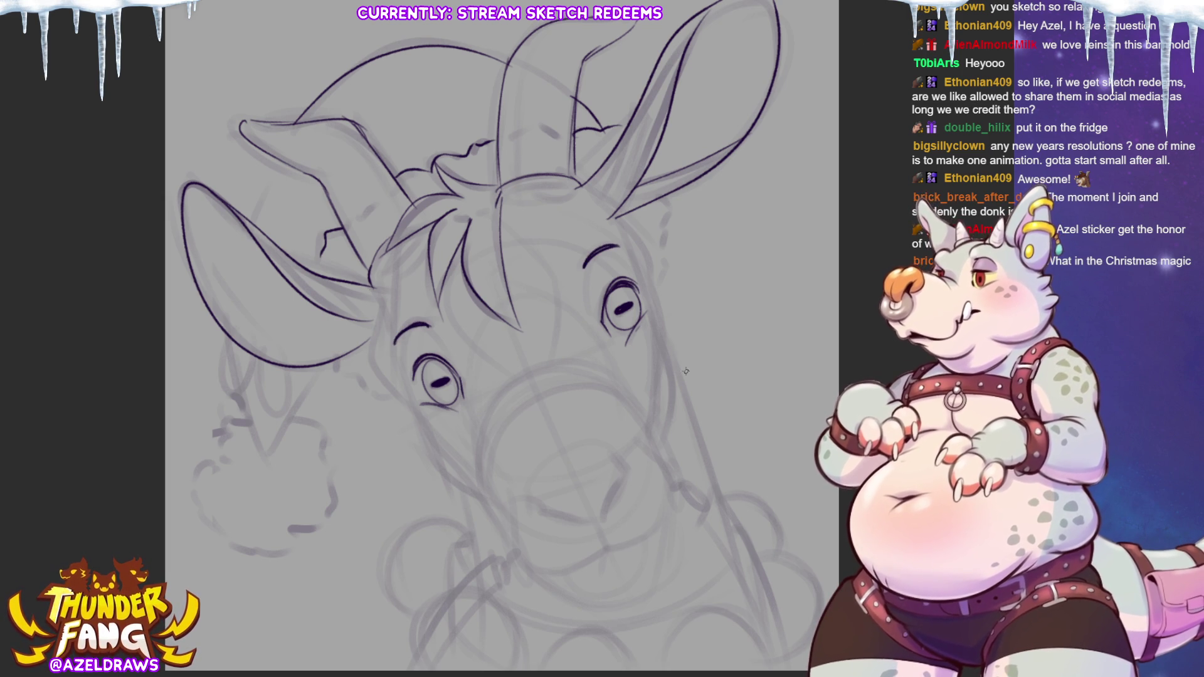
pyautogui.moveTo(369, 325)
pyautogui.mouseDown()
pyautogui.moveTo(386, 386)
pyautogui.moveTo(422, 419)
pyautogui.mouseUp()
pyautogui.moveTo(617, 214)
pyautogui.mouseDown()
pyautogui.moveTo(652, 276)
pyautogui.moveTo(652, 321)
pyautogui.mouseUp()
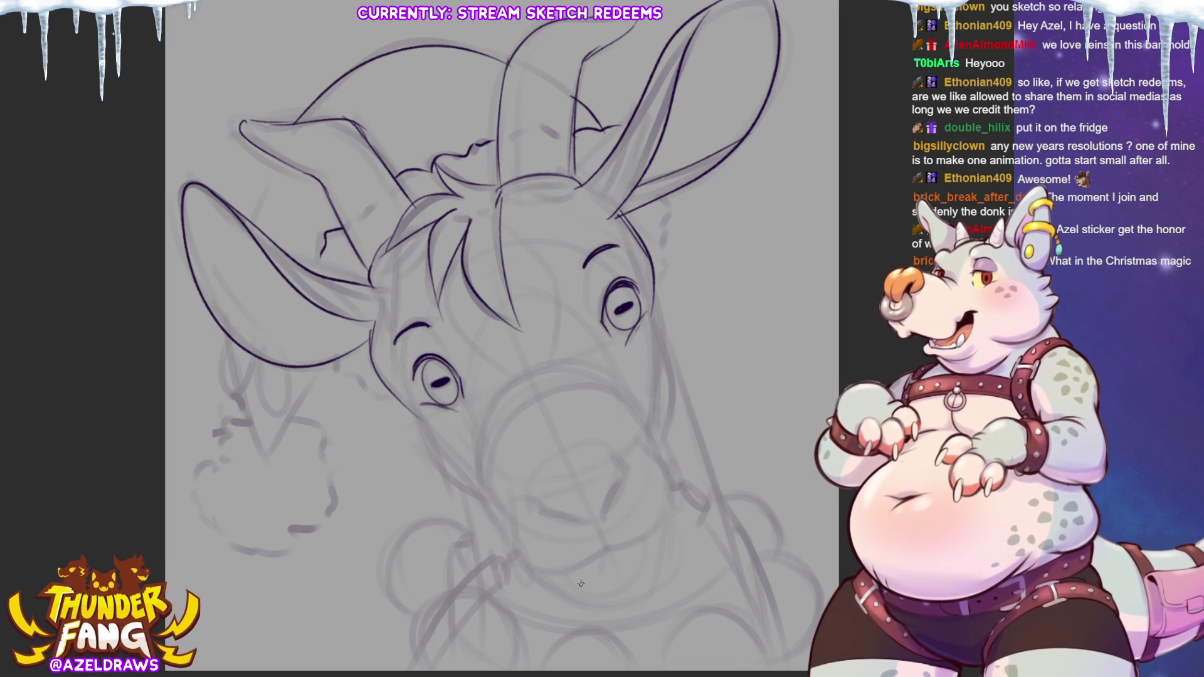
pyautogui.moveTo(451, 300)
pyautogui.mouseDown()
pyautogui.moveTo(558, 376)
pyautogui.moveTo(555, 293)
pyautogui.moveTo(481, 199)
pyautogui.mouseUp()
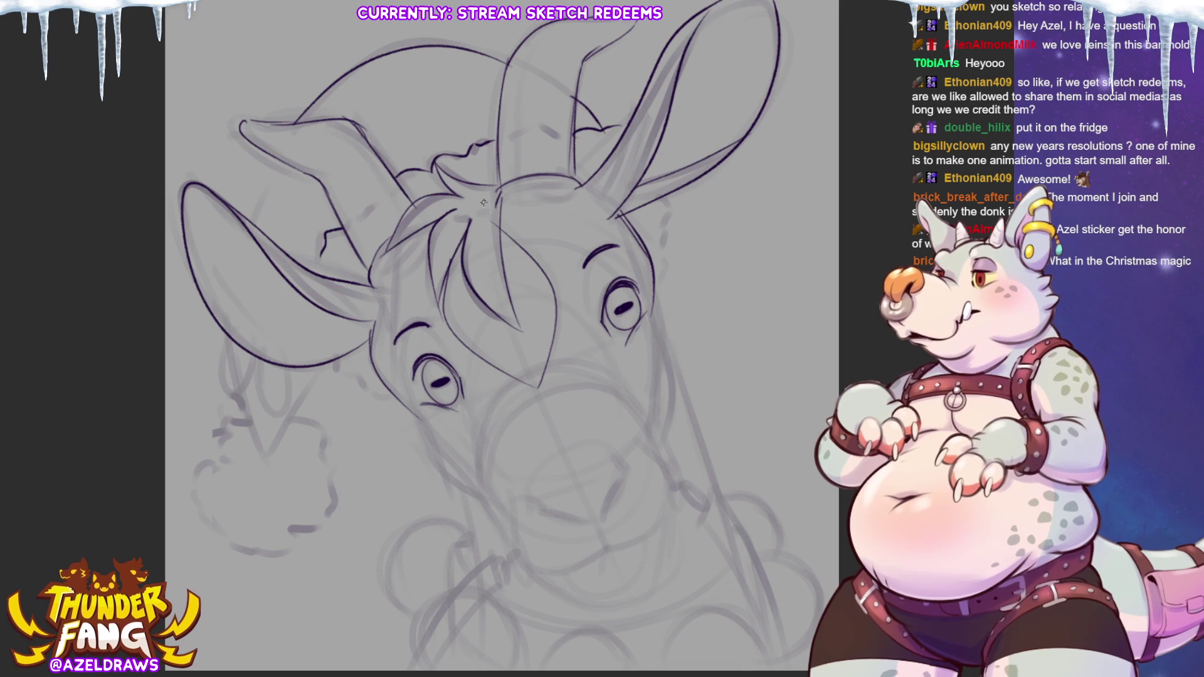
pyautogui.moveTo(488, 496)
pyautogui.mouseDown()
pyautogui.moveTo(491, 456)
pyautogui.moveTo(580, 391)
pyautogui.moveTo(637, 414)
pyautogui.mouseUp()
# Step: Ink the halter noseband's outer and inner lines and close its bottom end
pyautogui.moveTo(474, 478)
pyautogui.mouseDown()
pyautogui.moveTo(527, 371)
pyautogui.moveTo(661, 419)
pyautogui.mouseUp()
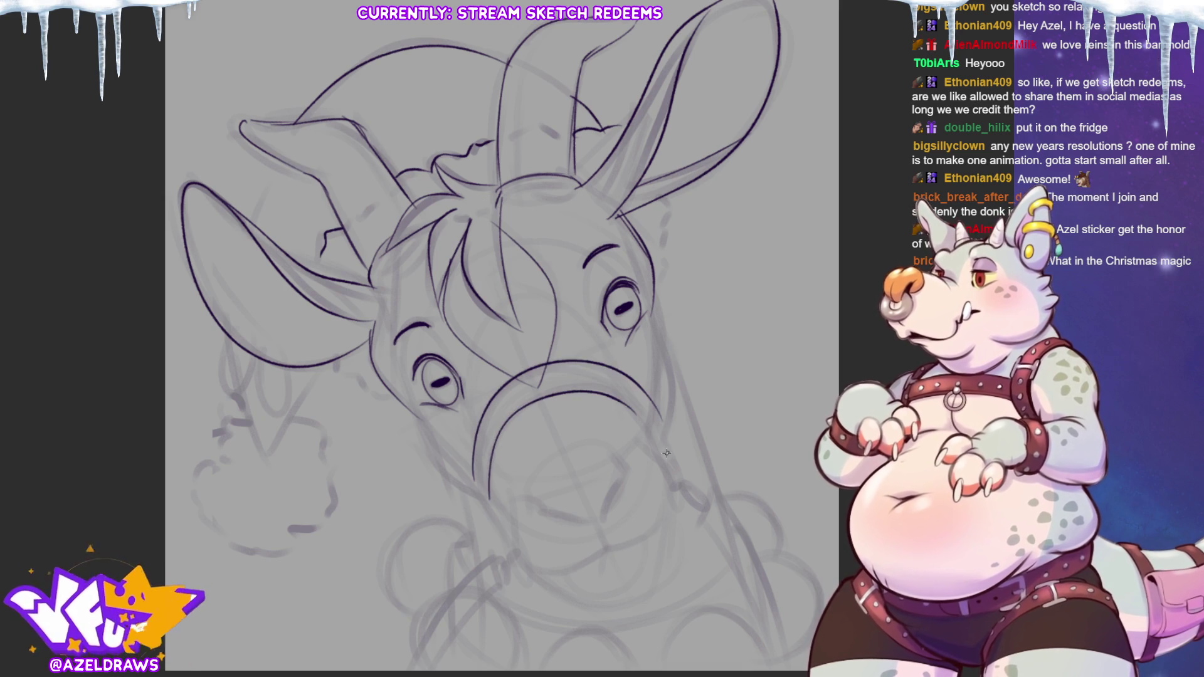
pyautogui.moveTo(487, 496)
pyautogui.mouseDown()
pyautogui.moveTo(520, 404)
pyautogui.moveTo(639, 416)
pyautogui.mouseUp()
pyautogui.moveTo(474, 481); pyautogui.dragTo(489, 499)
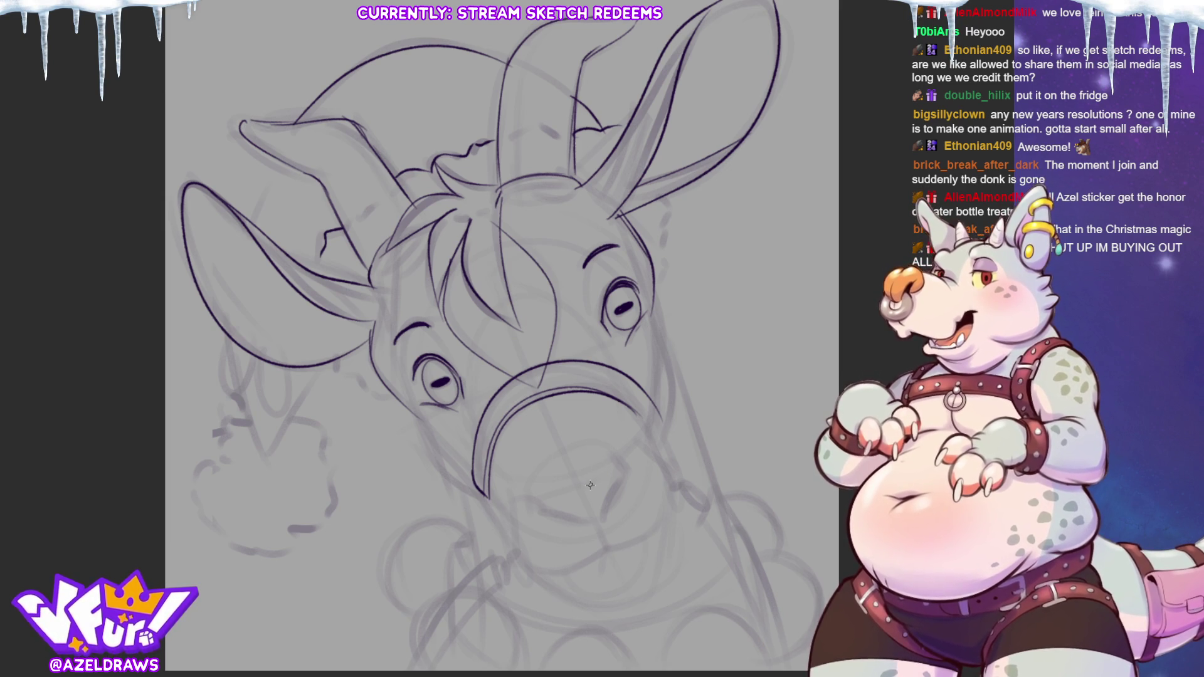
# Step: Ink the nose's bottom line, the nostrils, mouth corners, right jaw line, and drooping lower lip
pyautogui.moveTo(543, 509)
pyautogui.mouseDown()
pyautogui.moveTo(594, 522)
pyautogui.moveTo(557, 513)
pyautogui.moveTo(596, 521)
pyautogui.moveTo(626, 480)
pyautogui.mouseUp()
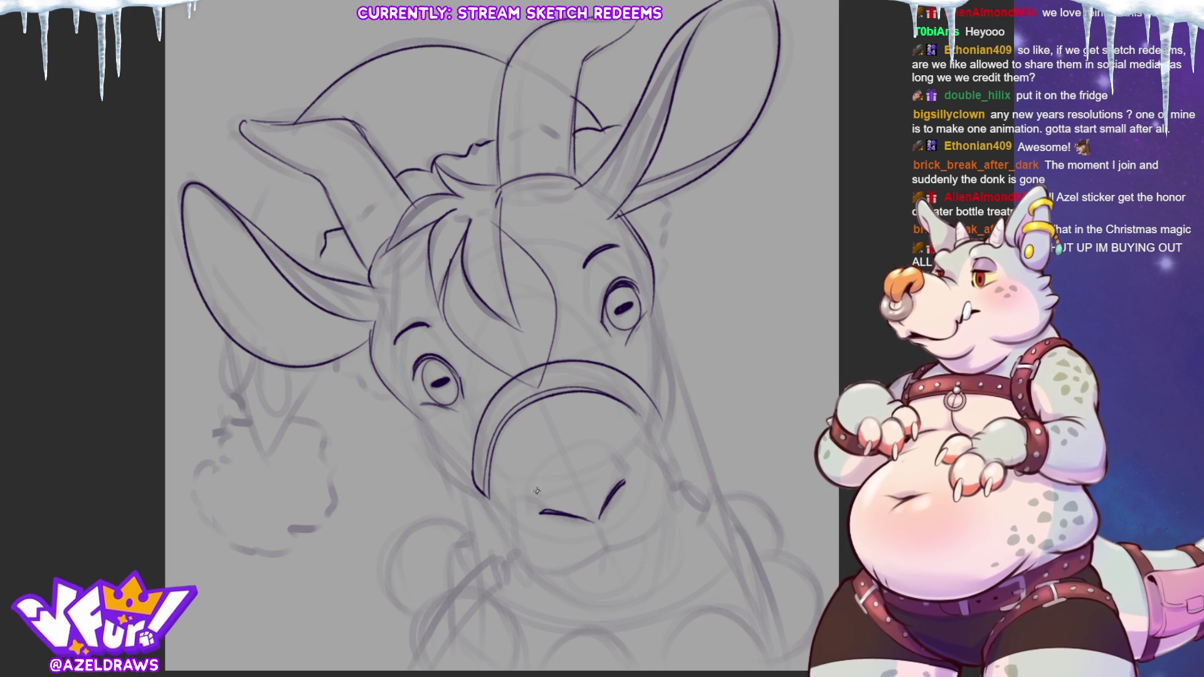
pyautogui.moveTo(534, 493); pyautogui.dragTo(531, 509)
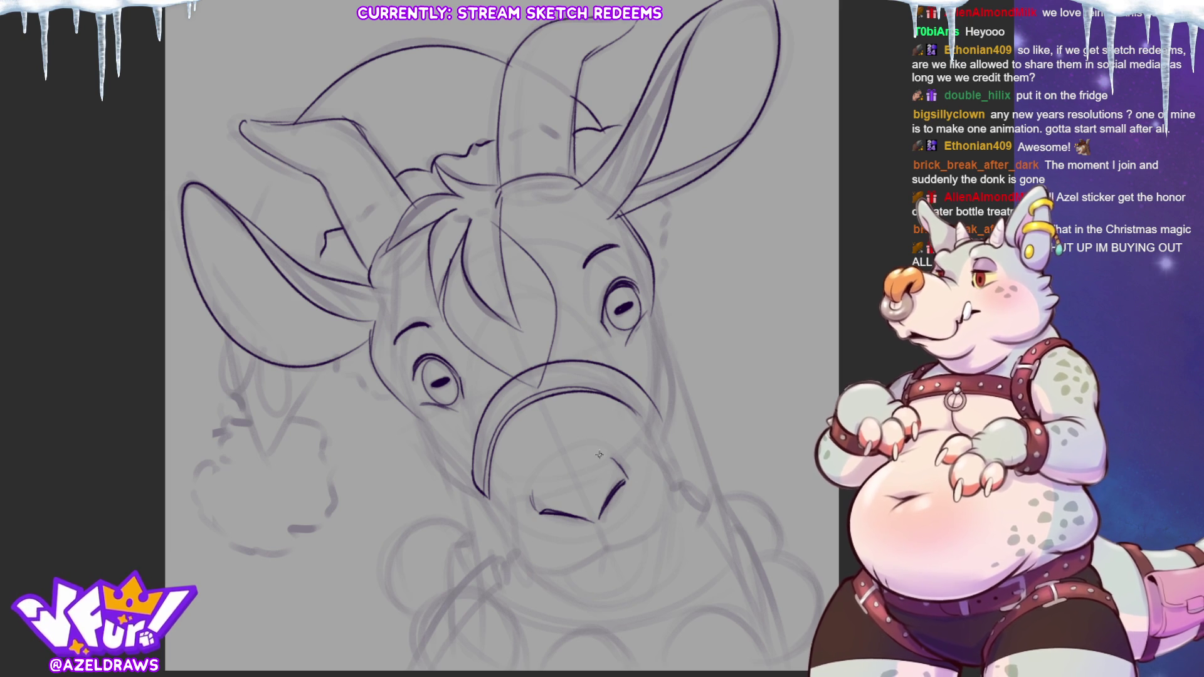
pyautogui.moveTo(533, 507)
pyautogui.mouseDown()
pyautogui.moveTo(543, 467)
pyautogui.moveTo(583, 449)
pyautogui.mouseUp()
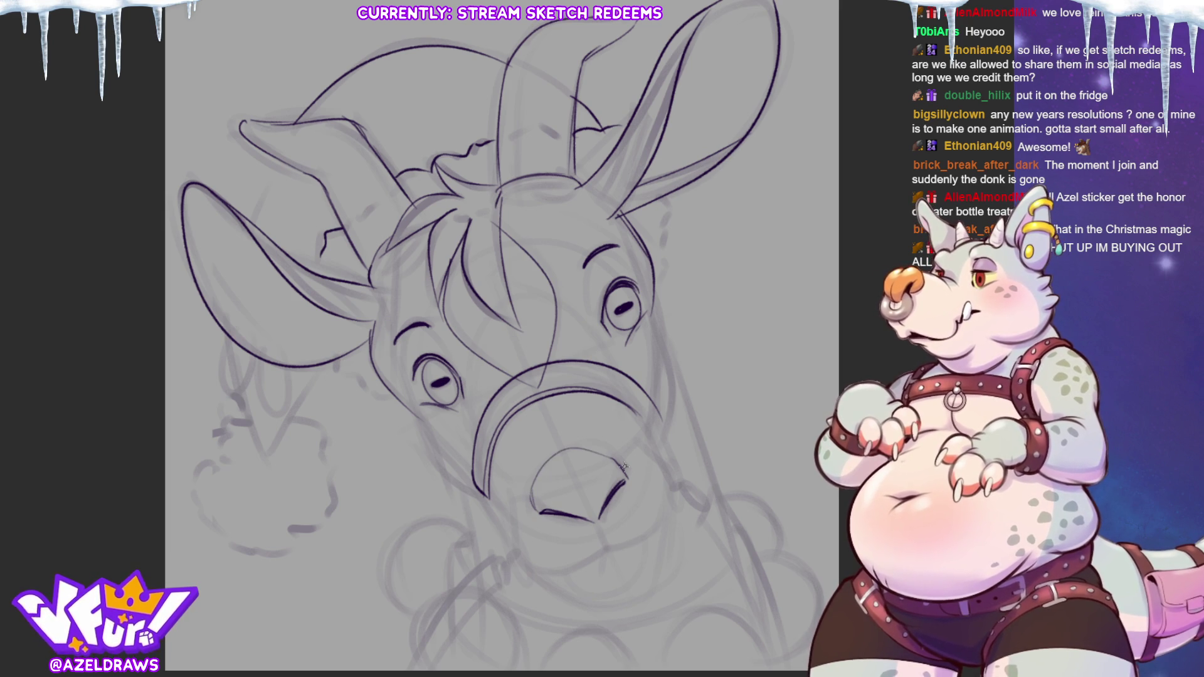
pyautogui.moveTo(538, 513); pyautogui.dragTo(595, 526)
pyautogui.moveTo(624, 482)
pyautogui.mouseDown()
pyautogui.moveTo(596, 529)
pyautogui.moveTo(607, 552)
pyautogui.mouseUp()
pyautogui.moveTo(507, 502)
pyautogui.mouseDown()
pyautogui.moveTo(513, 553)
pyautogui.moveTo(561, 572)
pyautogui.moveTo(675, 516)
pyautogui.moveTo(679, 494)
pyautogui.mouseUp()
pyautogui.moveTo(647, 447); pyautogui.dragTo(673, 483)
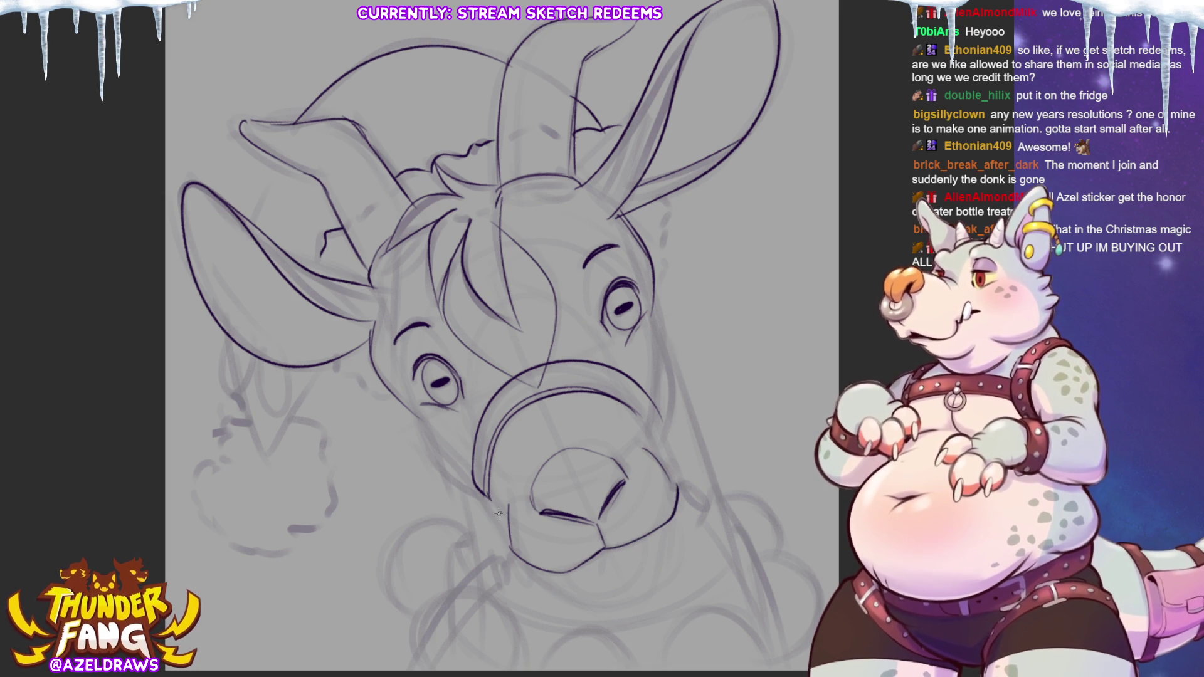
pyautogui.moveTo(558, 570)
pyautogui.mouseDown()
pyautogui.moveTo(589, 602)
pyautogui.moveTo(643, 536)
pyautogui.moveTo(600, 570)
pyautogui.mouseUp()
# Step: Ink the lower lip edge, hatched chin whiskers, the right muzzle side and a ring on each side
pyautogui.moveTo(522, 561)
pyautogui.mouseDown()
pyautogui.moveTo(550, 586)
pyautogui.moveTo(635, 594)
pyautogui.mouseUp()
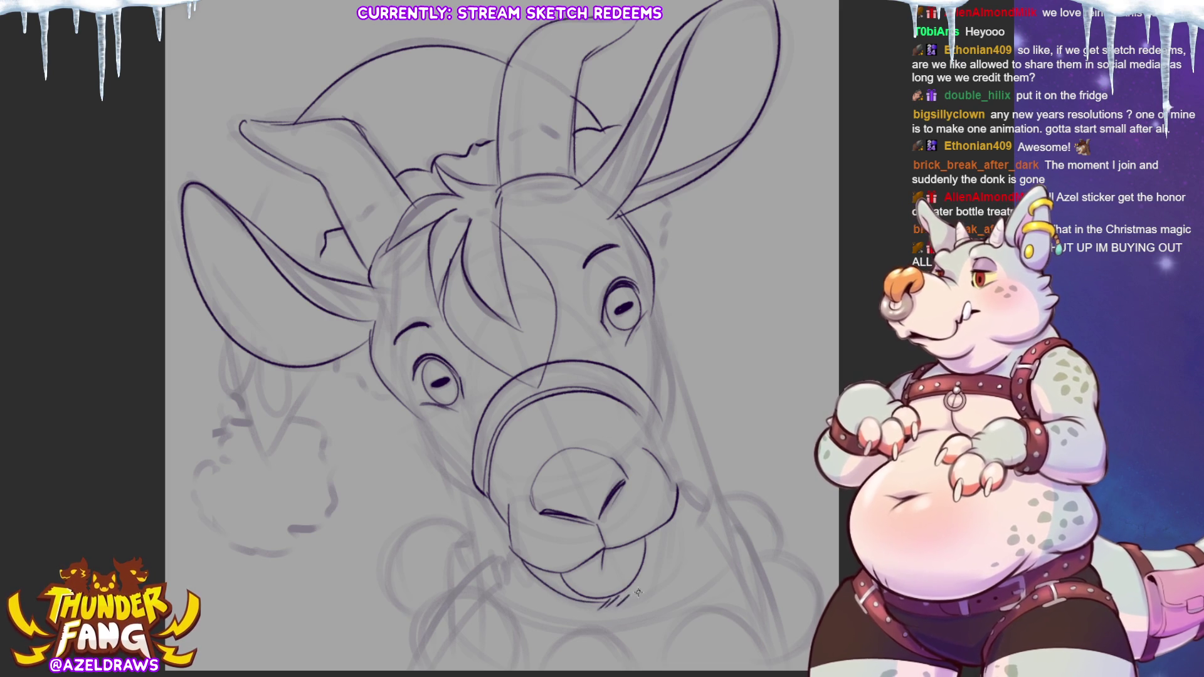
pyautogui.moveTo(627, 603)
pyautogui.mouseDown()
pyautogui.moveTo(659, 567)
pyautogui.moveTo(618, 600)
pyautogui.mouseUp()
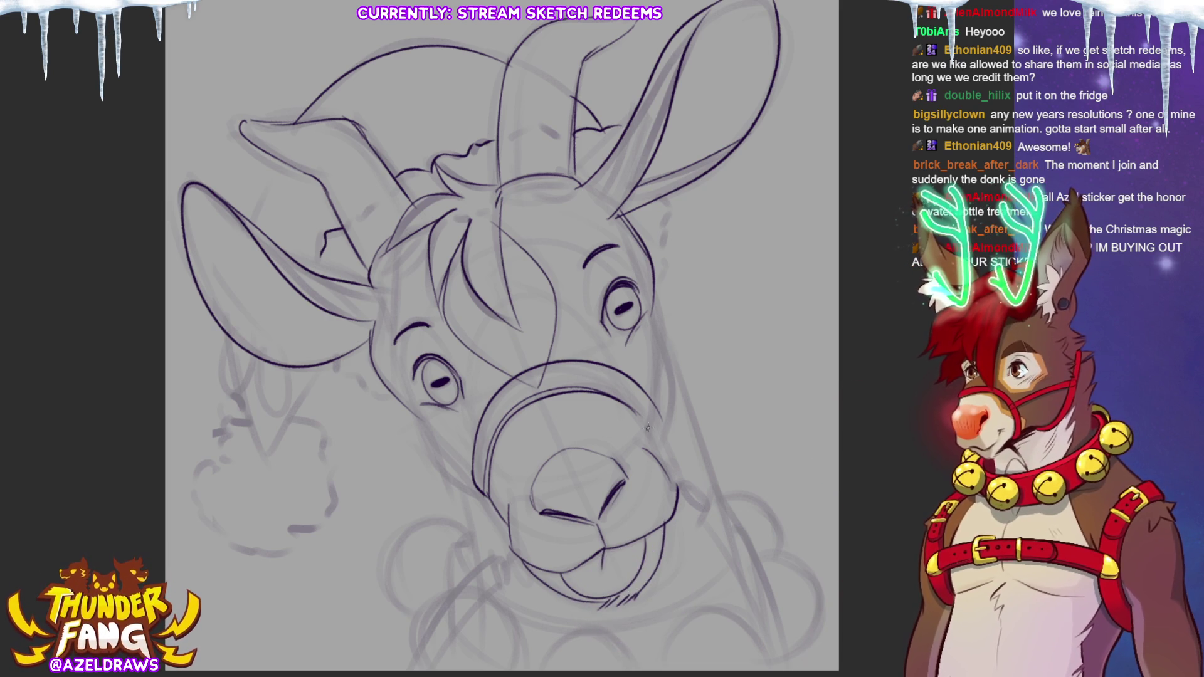
pyautogui.moveTo(653, 408); pyautogui.dragTo(657, 463)
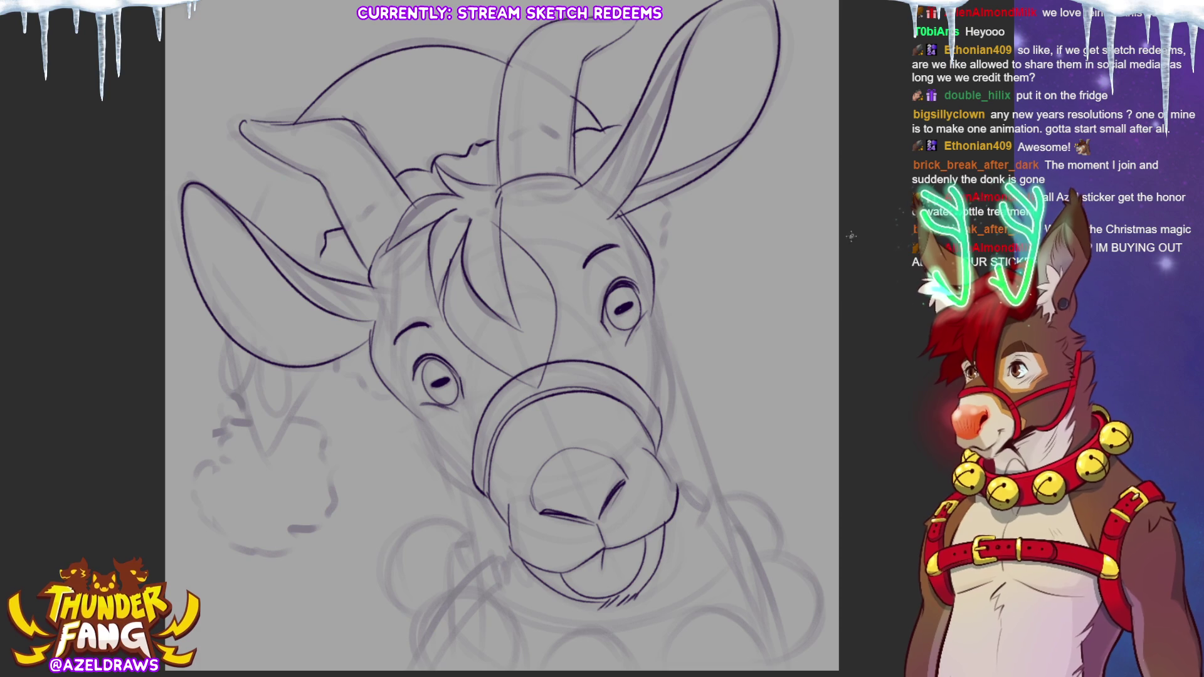
pyautogui.moveTo(495, 525)
pyautogui.mouseDown()
pyautogui.moveTo(499, 556)
pyautogui.moveTo(509, 550)
pyautogui.mouseUp()
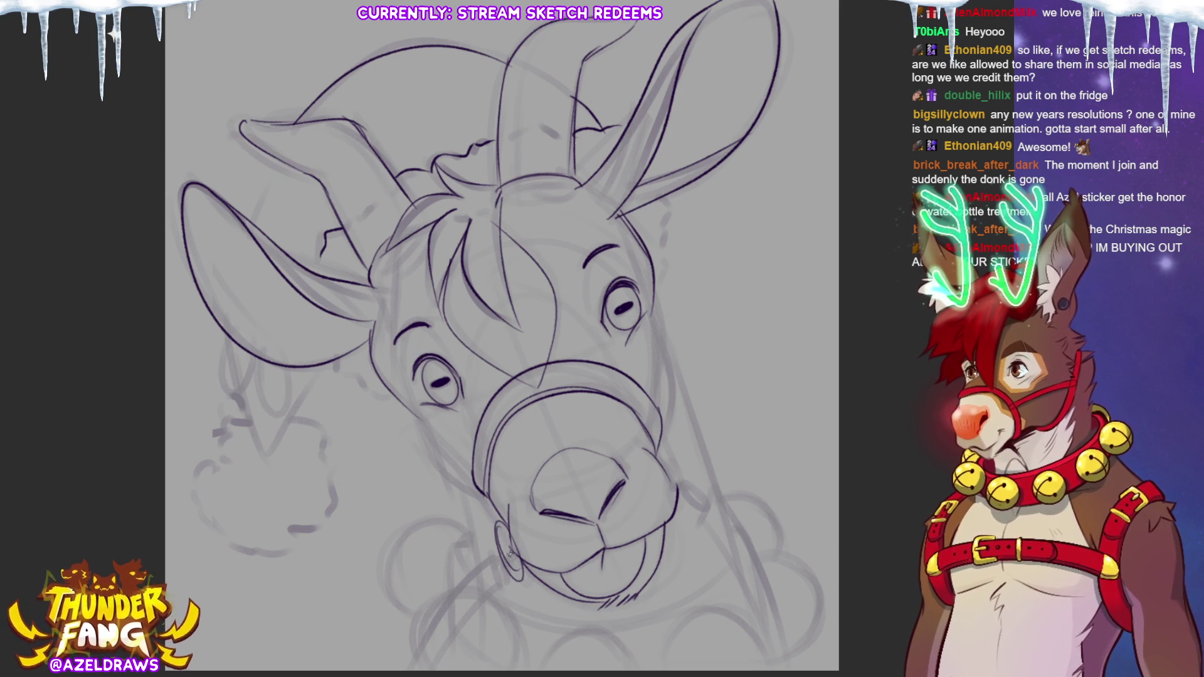
pyautogui.moveTo(665, 468)
pyautogui.mouseDown()
pyautogui.moveTo(677, 505)
pyautogui.moveTo(671, 461)
pyautogui.moveTo(671, 480)
pyautogui.moveTo(685, 474)
pyautogui.mouseUp()
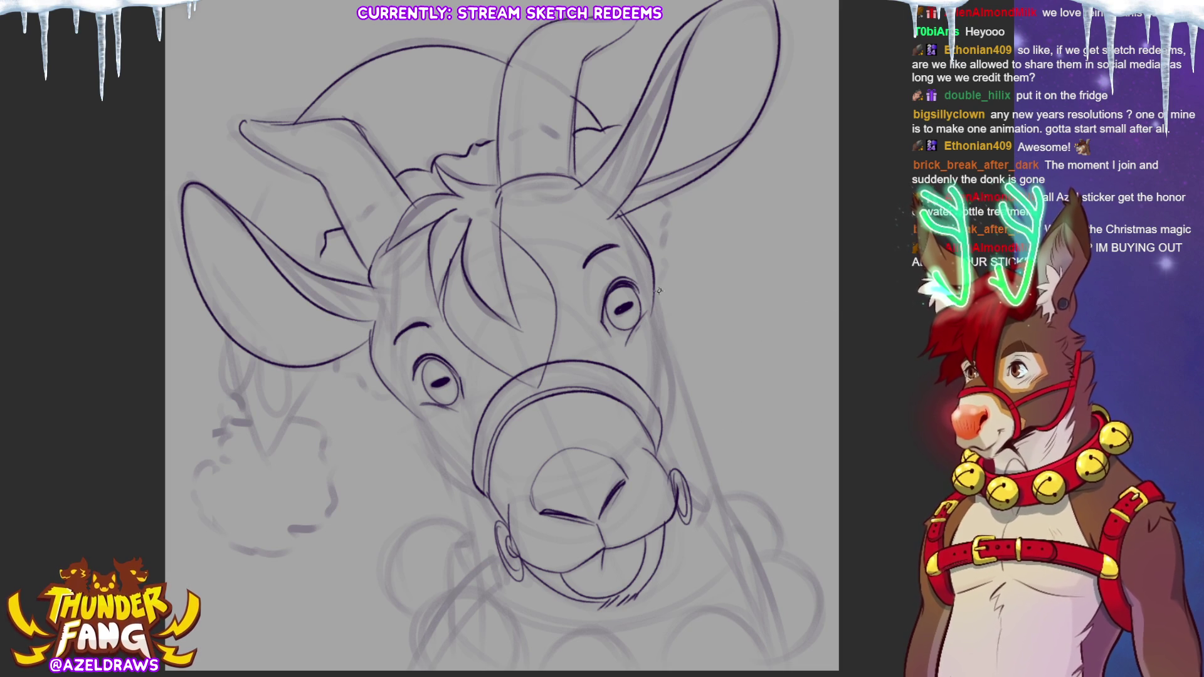
# Step: Ink the right face outline and cheek with a small spot below the right eye, plus the left cheek
pyautogui.moveTo(648, 309)
pyautogui.mouseDown()
pyautogui.moveTo(665, 356)
pyautogui.moveTo(658, 427)
pyautogui.mouseUp()
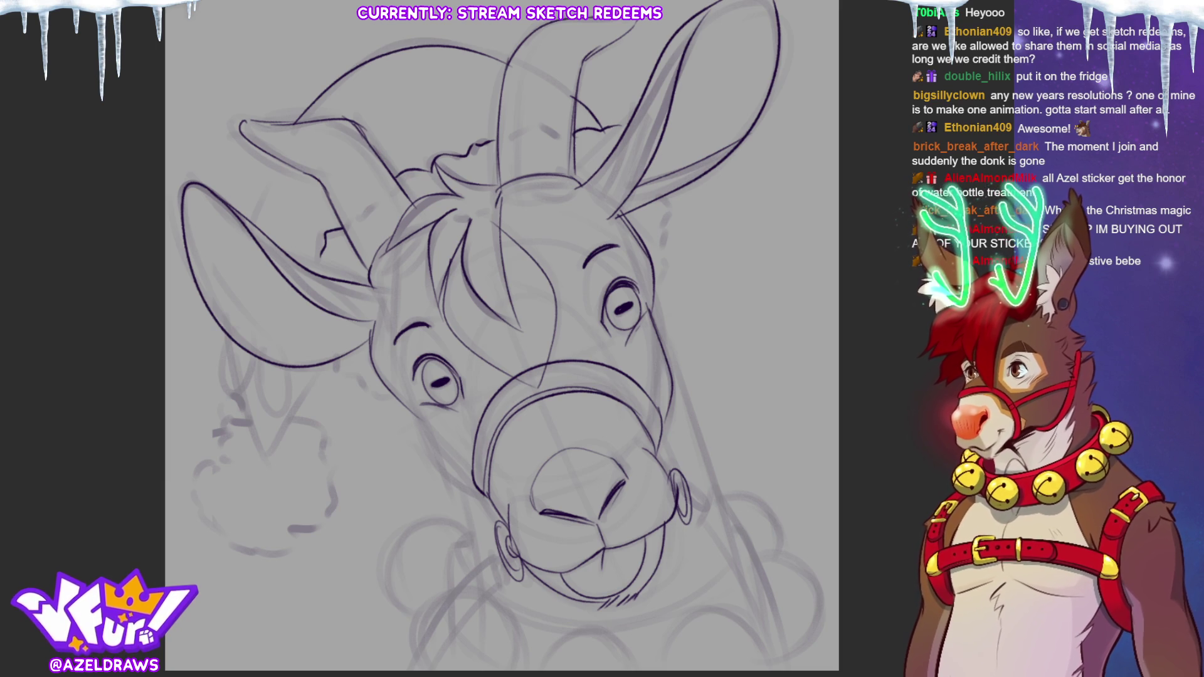
pyautogui.moveTo(642, 352); pyautogui.dragTo(640, 355)
pyautogui.moveTo(646, 312); pyautogui.dragTo(657, 401)
pyautogui.moveTo(652, 329); pyautogui.dragTo(657, 409)
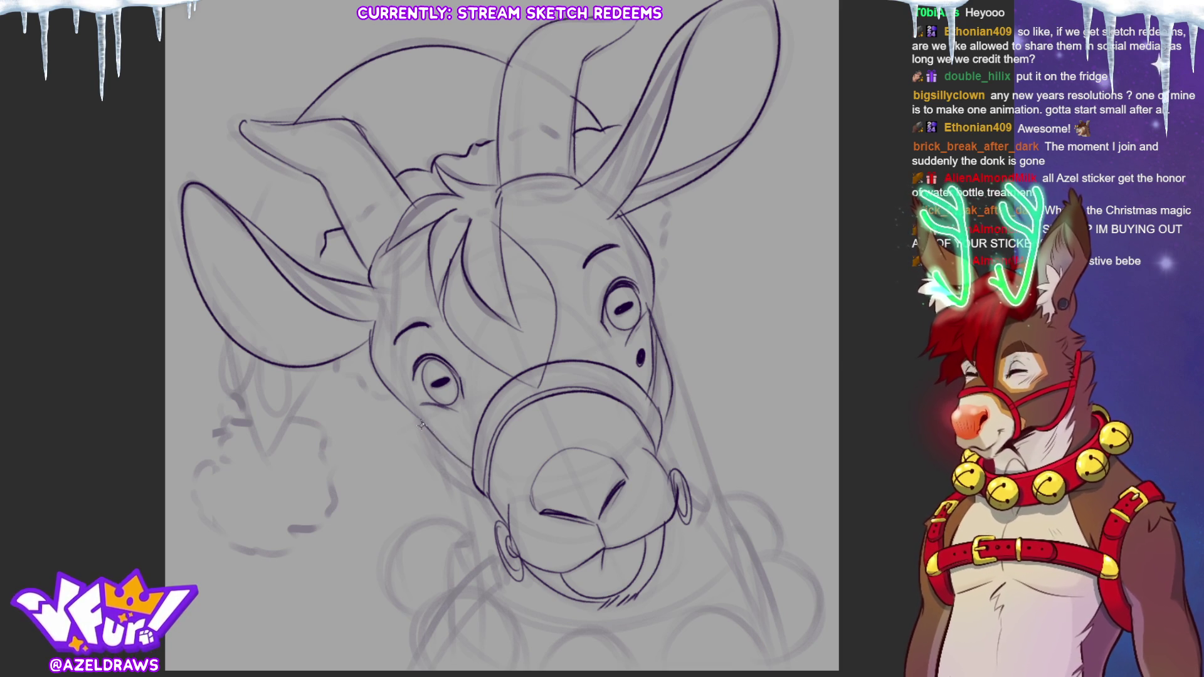
pyautogui.moveTo(417, 423); pyautogui.dragTo(477, 497)
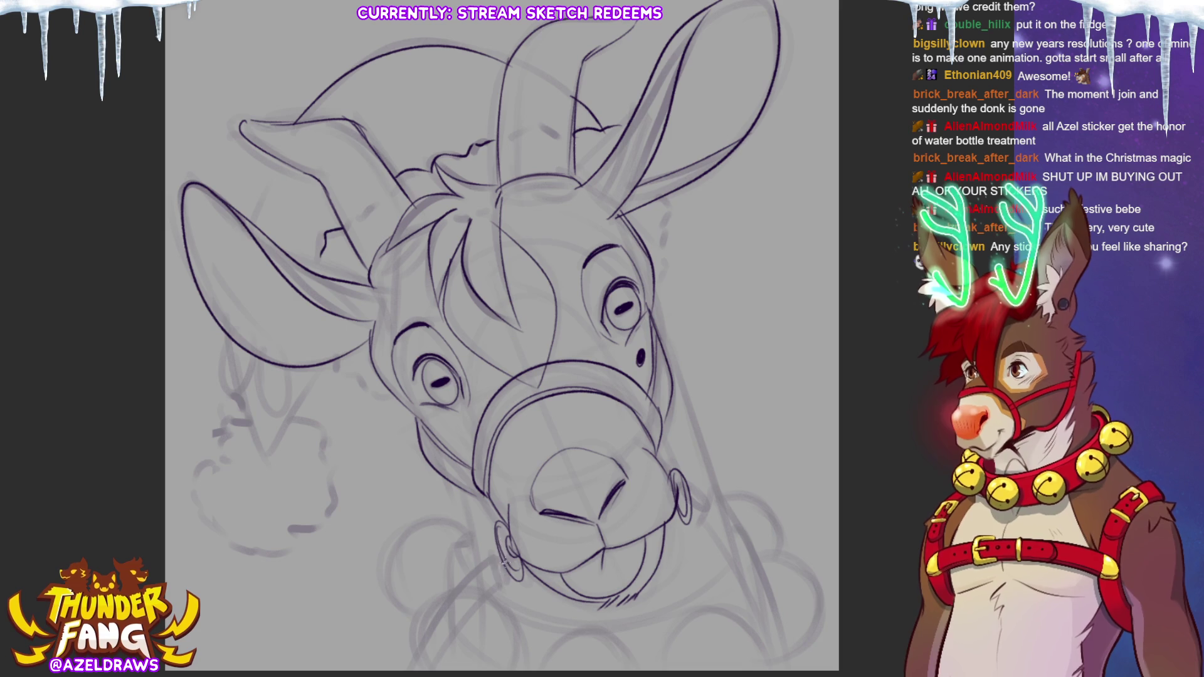
# Step: Sketch extra strokes around the left muzzle ring, running down toward the canvas edge
pyautogui.moveTo(510, 550); pyautogui.dragTo(431, 670)
# Step: Ink the halter straps running from both muzzle rings, along the cheeks and under the chin
pyautogui.moveTo(844, 322); pyautogui.dragTo(857, 284)
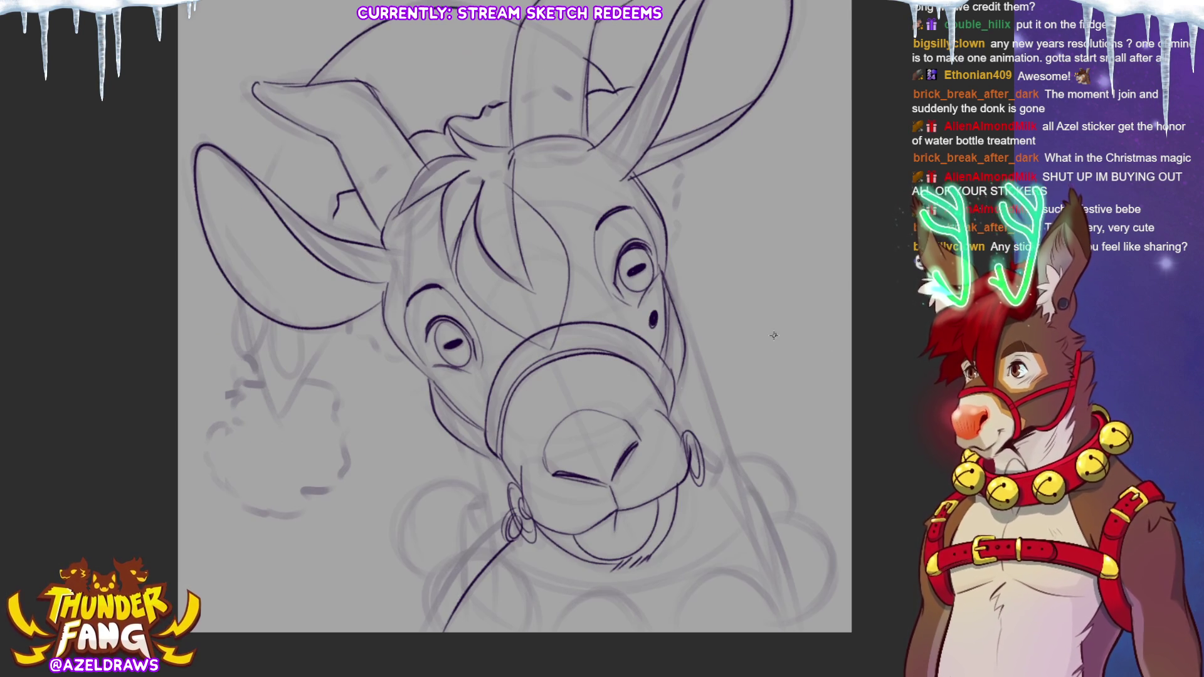
pyautogui.moveTo(507, 516); pyautogui.dragTo(414, 641)
pyautogui.moveTo(702, 446); pyautogui.dragTo(777, 633)
pyautogui.moveTo(720, 448); pyautogui.dragTo(800, 634)
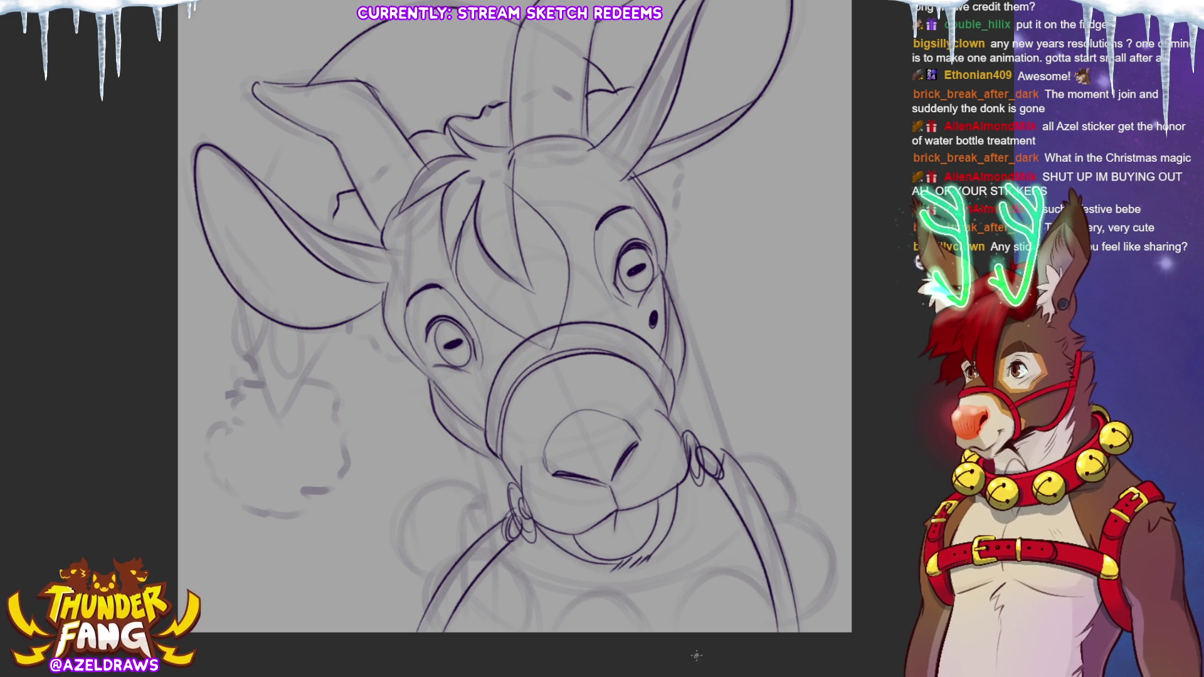
pyautogui.moveTo(464, 439); pyautogui.dragTo(488, 538)
pyautogui.moveTo(661, 250); pyautogui.dragTo(707, 377)
pyautogui.moveTo(725, 424); pyautogui.dragTo(721, 458)
pyautogui.moveTo(505, 557)
pyautogui.mouseDown()
pyautogui.moveTo(668, 588)
pyautogui.moveTo(744, 511)
pyautogui.mouseUp()
pyautogui.moveTo(482, 511); pyautogui.dragTo(419, 627)
# Step: Ink the jingle bell arcs beside and below the chin
pyautogui.moveTo(497, 555); pyautogui.dragTo(528, 634)
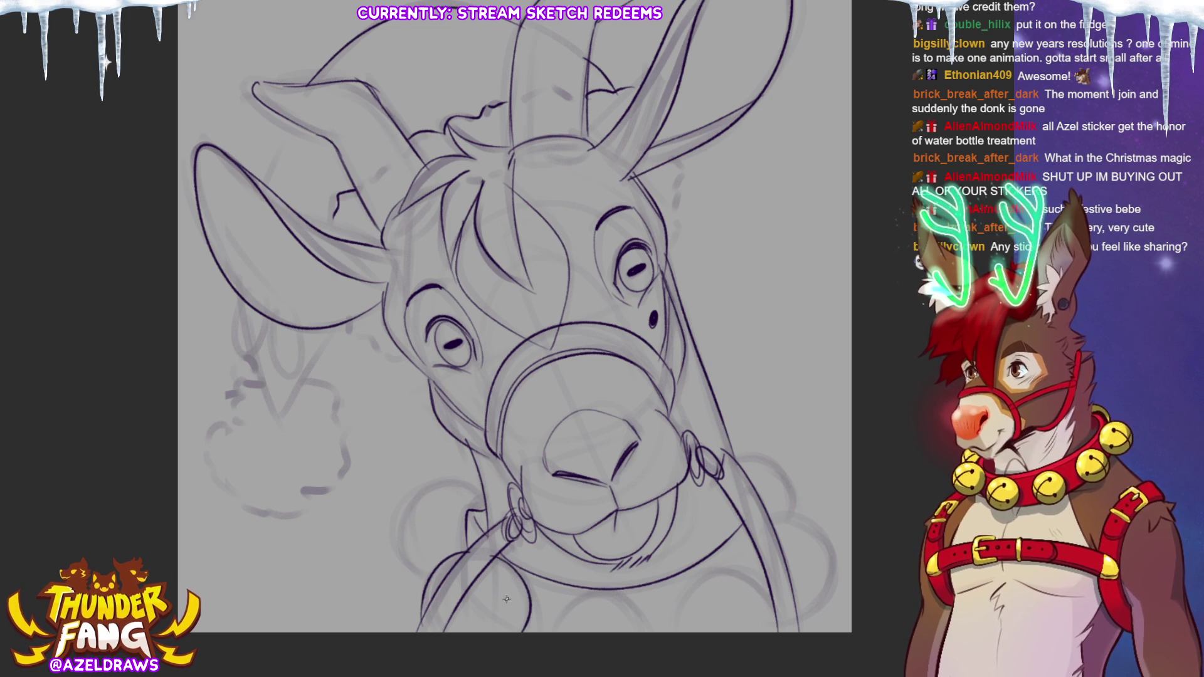
pyautogui.moveTo(486, 502)
pyautogui.mouseDown()
pyautogui.moveTo(415, 493)
pyautogui.moveTo(426, 575)
pyautogui.mouseUp()
pyautogui.moveTo(544, 639)
pyautogui.mouseDown()
pyautogui.moveTo(593, 595)
pyautogui.moveTo(646, 634)
pyautogui.moveTo(670, 603)
pyautogui.moveTo(761, 647)
pyautogui.mouseUp()
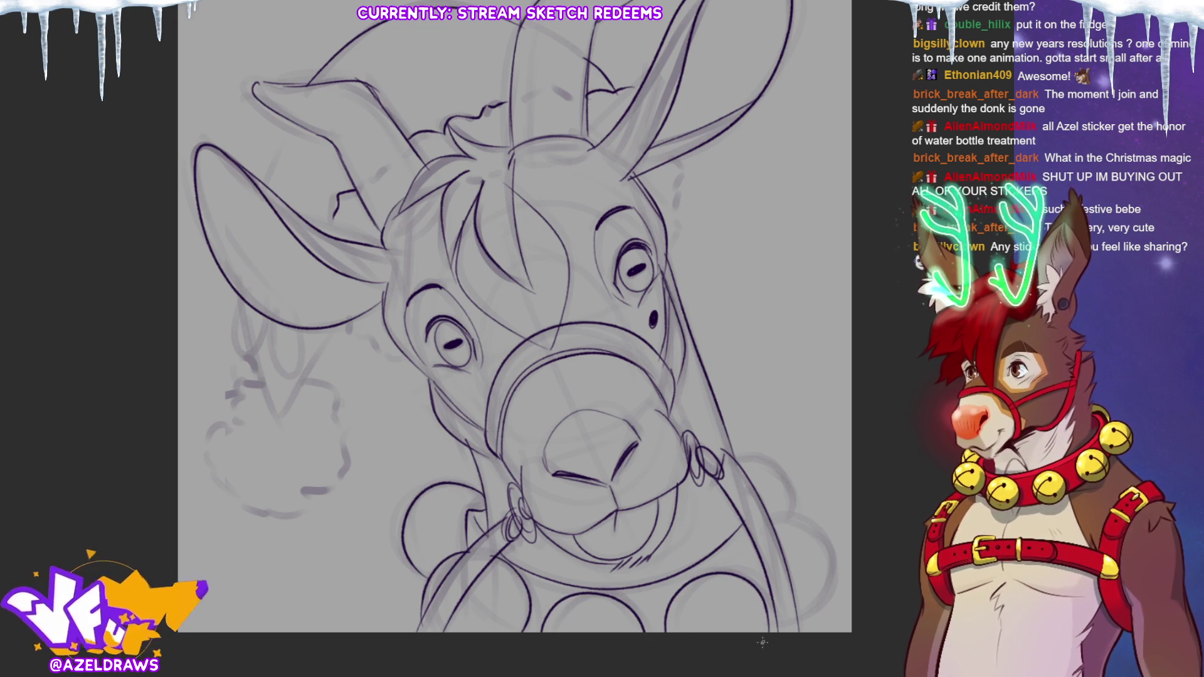
pyautogui.moveTo(767, 519)
pyautogui.mouseDown()
pyautogui.moveTo(836, 547)
pyautogui.moveTo(798, 622)
pyautogui.moveTo(738, 549)
pyautogui.moveTo(731, 585)
pyautogui.mouseUp()
pyautogui.moveTo(734, 457)
pyautogui.mouseDown()
pyautogui.moveTo(776, 467)
pyautogui.moveTo(795, 511)
pyautogui.mouseUp()
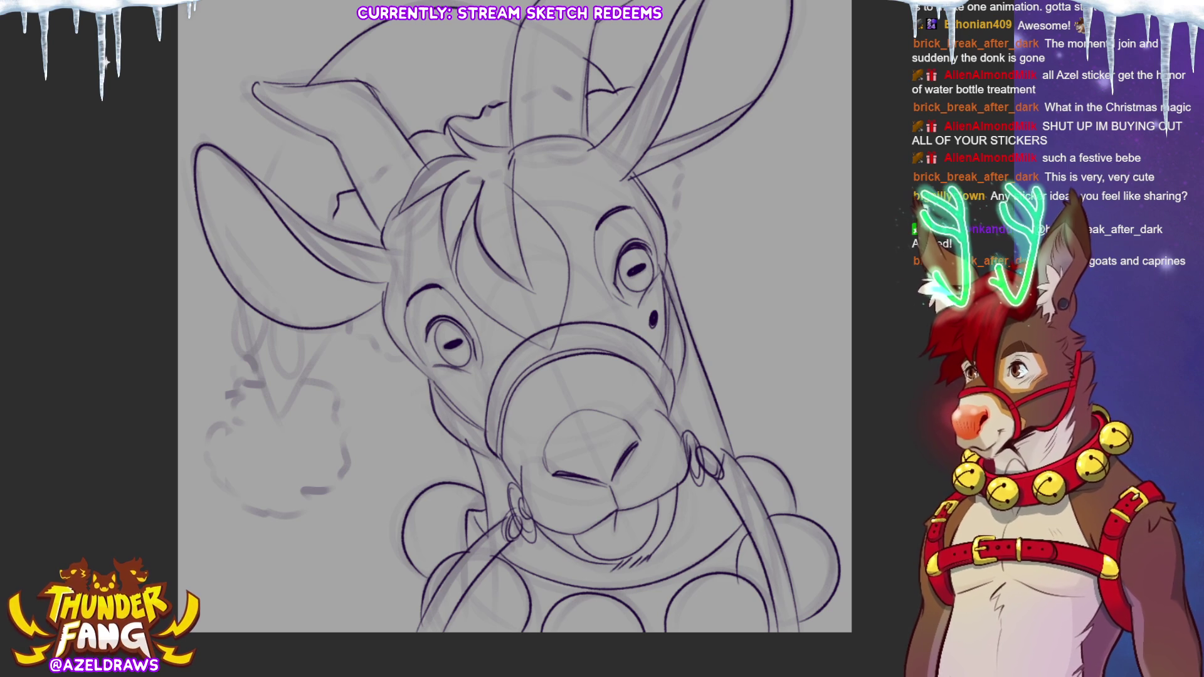
# Step: Ink the left ear's inner line and an earring loop with a short line below it
pyautogui.moveTo(285, 118); pyautogui.dragTo(263, 185)
pyautogui.moveTo(244, 297)
pyautogui.mouseDown()
pyautogui.moveTo(233, 341)
pyautogui.moveTo(263, 301)
pyautogui.moveTo(271, 351)
pyautogui.moveTo(270, 317)
pyautogui.moveTo(255, 371)
pyautogui.moveTo(312, 359)
pyautogui.moveTo(331, 328)
pyautogui.mouseUp()
pyautogui.moveTo(239, 393)
pyautogui.mouseDown()
pyautogui.moveTo(223, 433)
pyautogui.moveTo(232, 486)
pyautogui.moveTo(276, 516)
pyautogui.moveTo(335, 484)
pyautogui.moveTo(348, 439)
pyautogui.moveTo(324, 384)
pyautogui.moveTo(240, 378)
pyautogui.moveTo(297, 427)
pyautogui.mouseUp()
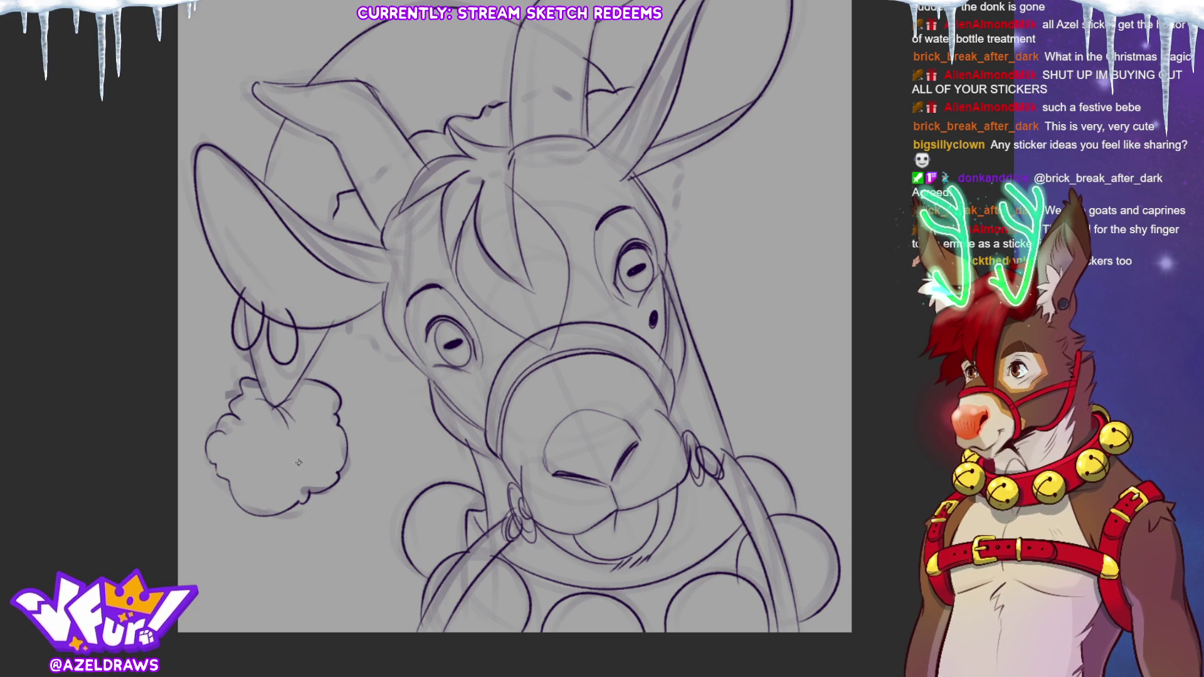
# Step: Ink short lines along the hat fold and a fur curl beside the right ear
pyautogui.moveTo(336, 217); pyautogui.dragTo(328, 239)
pyautogui.moveTo(336, 322); pyautogui.dragTo(405, 362)
pyautogui.moveTo(680, 155); pyautogui.dragTo(670, 236)
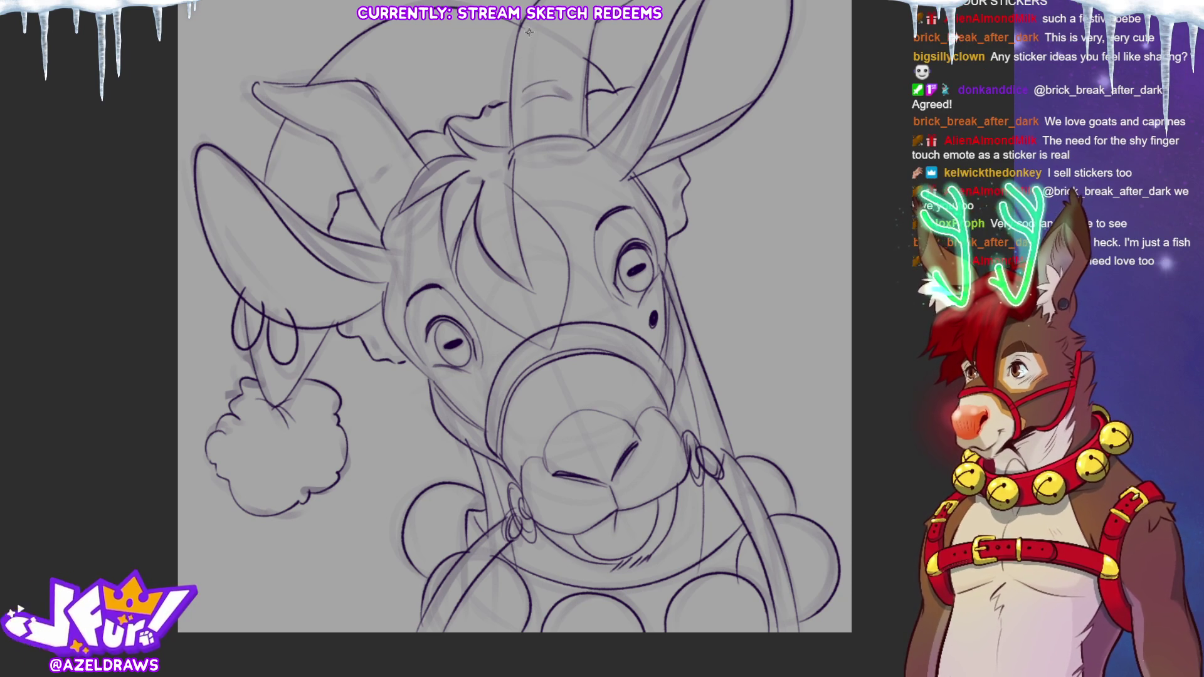
# Step: Ink the hat outline behind the head and beside the left ear, the hat-tip details, then hide the sketch
pyautogui.moveTo(546, 28); pyautogui.dragTo(537, 103)
pyautogui.moveTo(354, 90)
pyautogui.mouseDown()
pyautogui.moveTo(392, 147)
pyautogui.moveTo(411, 138)
pyautogui.moveTo(389, 156)
pyautogui.mouseUp()
pyautogui.moveTo(310, 114)
pyautogui.mouseDown()
pyautogui.moveTo(339, 85)
pyautogui.moveTo(303, 106)
pyautogui.moveTo(364, 95)
pyautogui.mouseUp()
pyautogui.moveTo(286, 89); pyautogui.dragTo(275, 101)
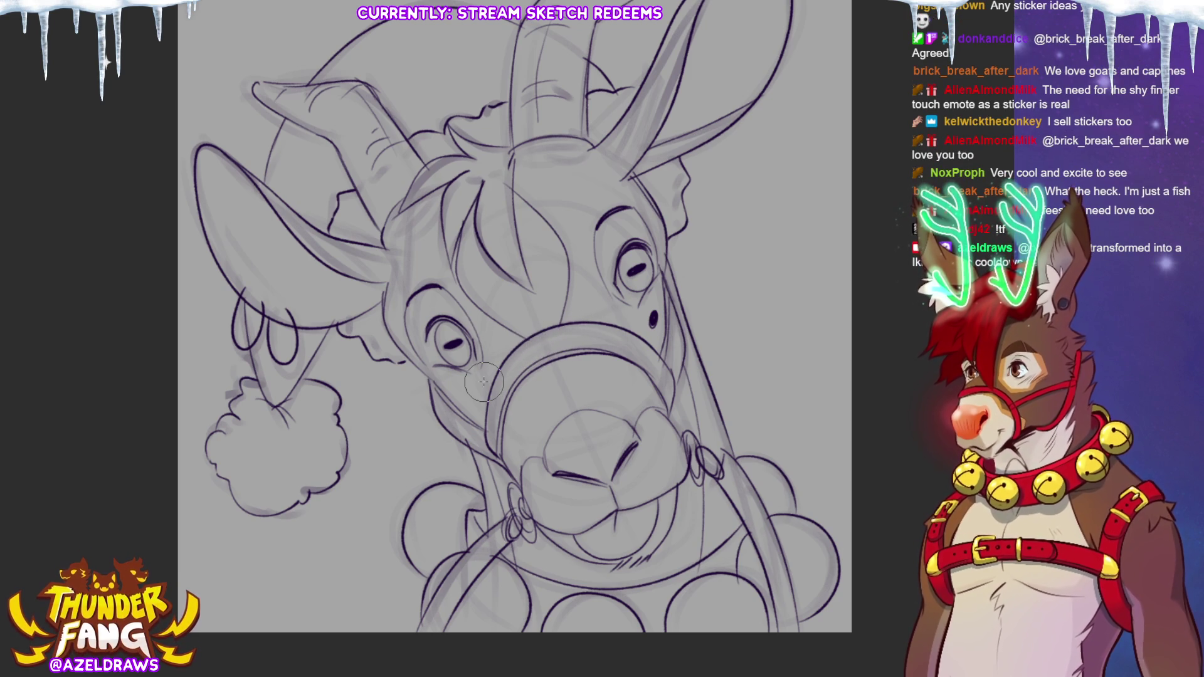
pyautogui.press('h')
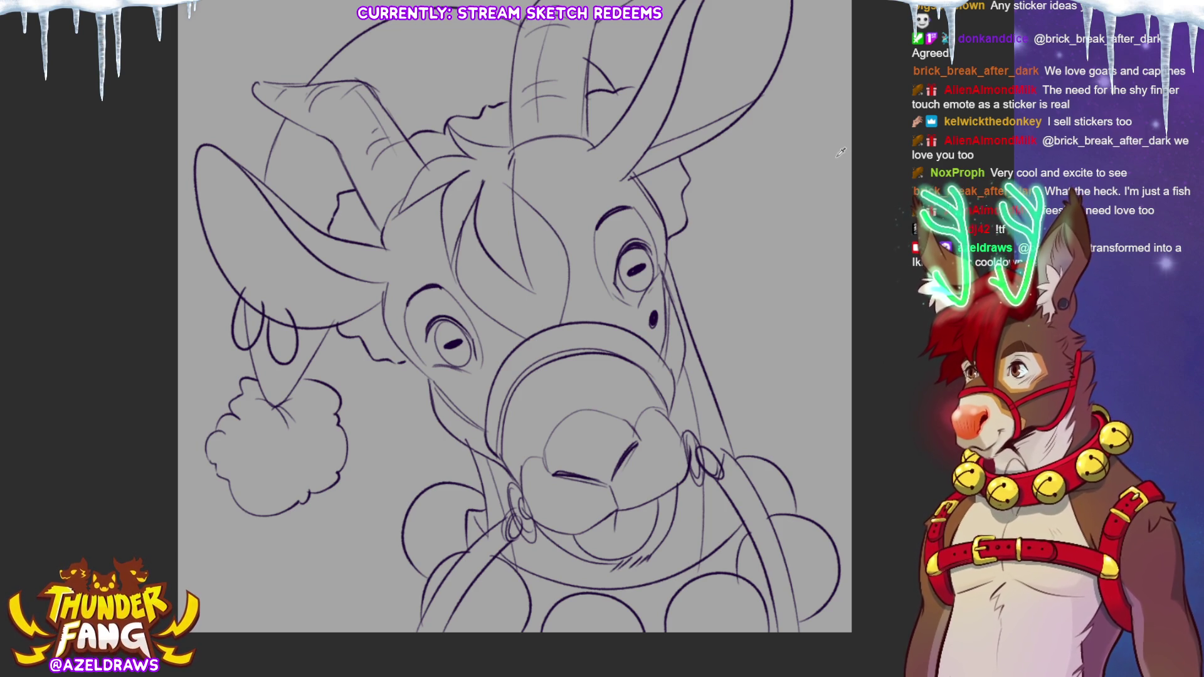
# Step: Fill the background dark red and lasso-fill the whole character silhouette with a flat pale mauve
pyautogui.hotkey('alt', 'BackSpace')
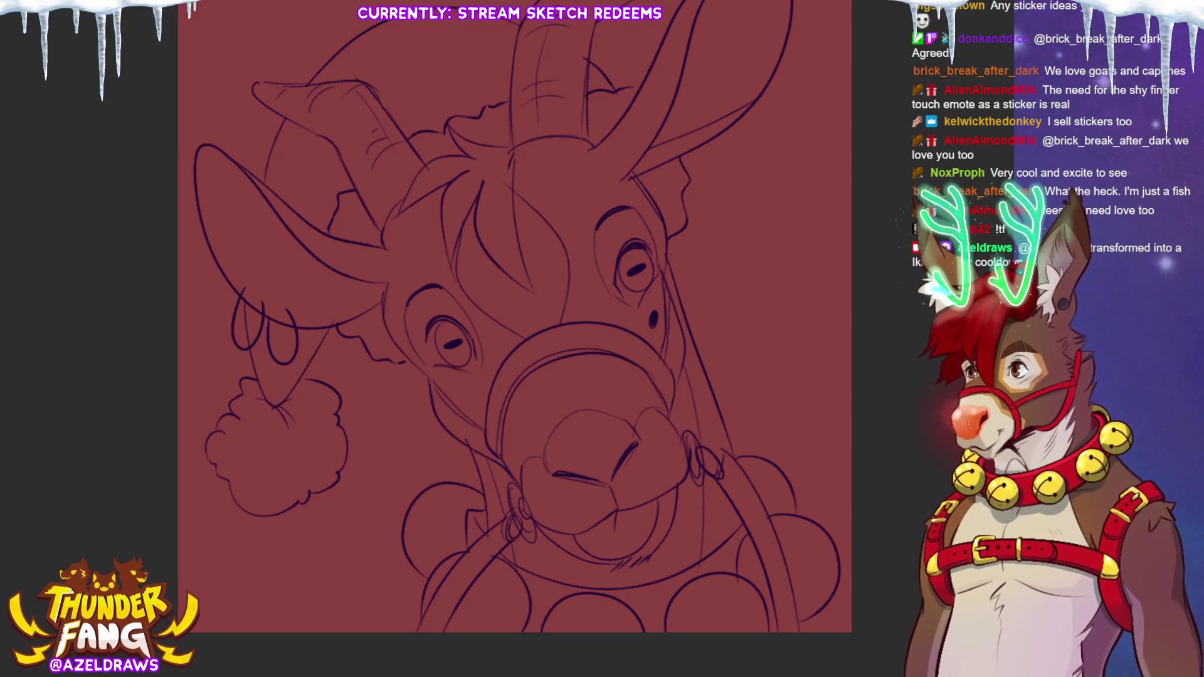
pyautogui.scroll(1, 508, 339)
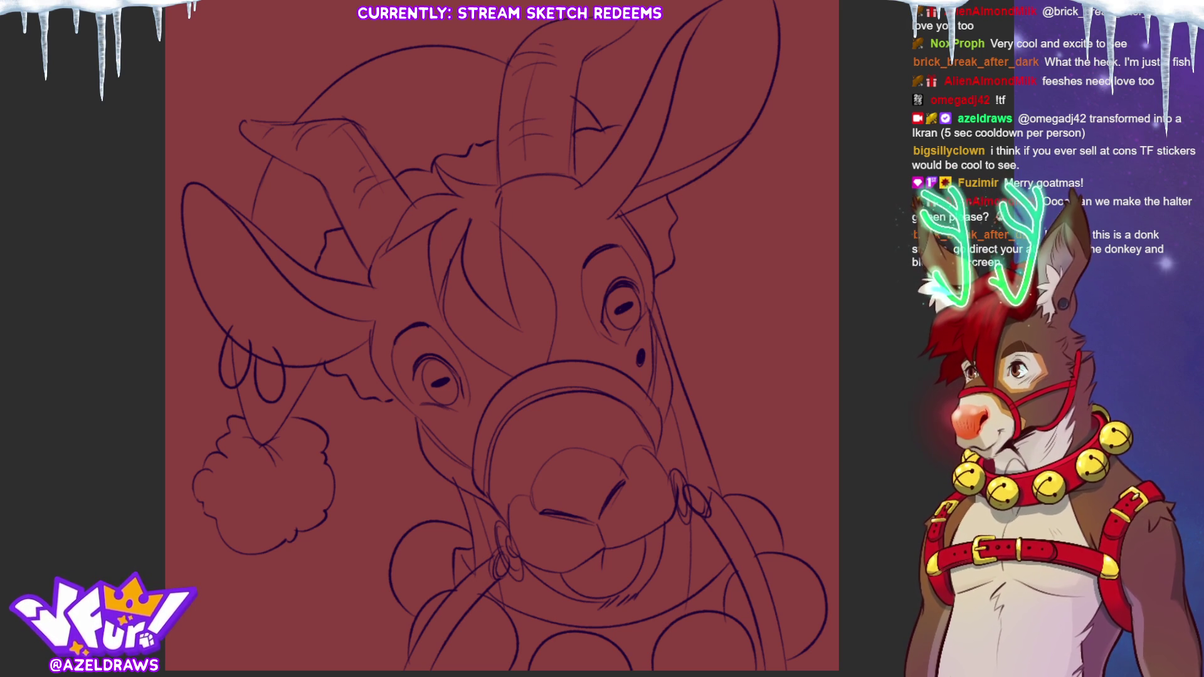
pyautogui.scroll(-1, 520, 125)
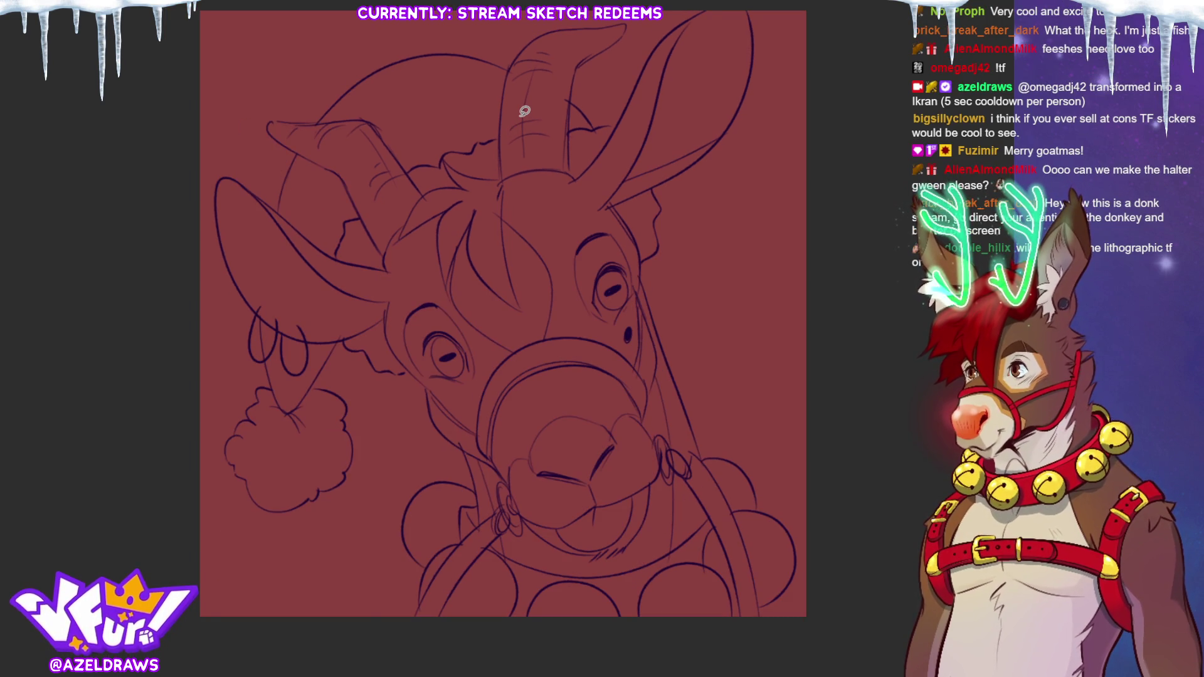
pyautogui.moveTo(386, 644)
pyautogui.mouseDown()
pyautogui.moveTo(384, 506)
pyautogui.moveTo(408, 476)
pyautogui.moveTo(365, 399)
pyautogui.moveTo(241, 527)
pyautogui.moveTo(207, 143)
pyautogui.moveTo(314, 51)
pyautogui.moveTo(583, 5)
pyautogui.moveTo(709, 6)
pyautogui.moveTo(802, 485)
pyautogui.moveTo(796, 627)
pyautogui.mouseUp()
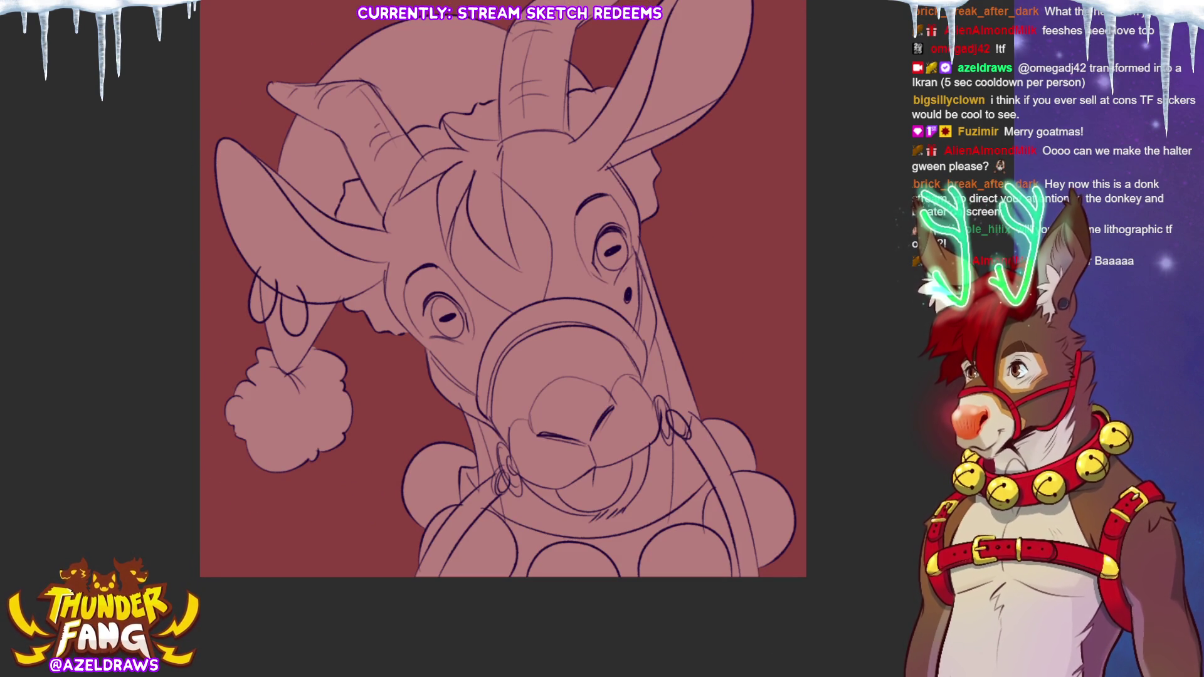
# Step: Redraw the left earring loop using the line colour picked from the drawing
pyautogui.scroll(1, 501, 288)
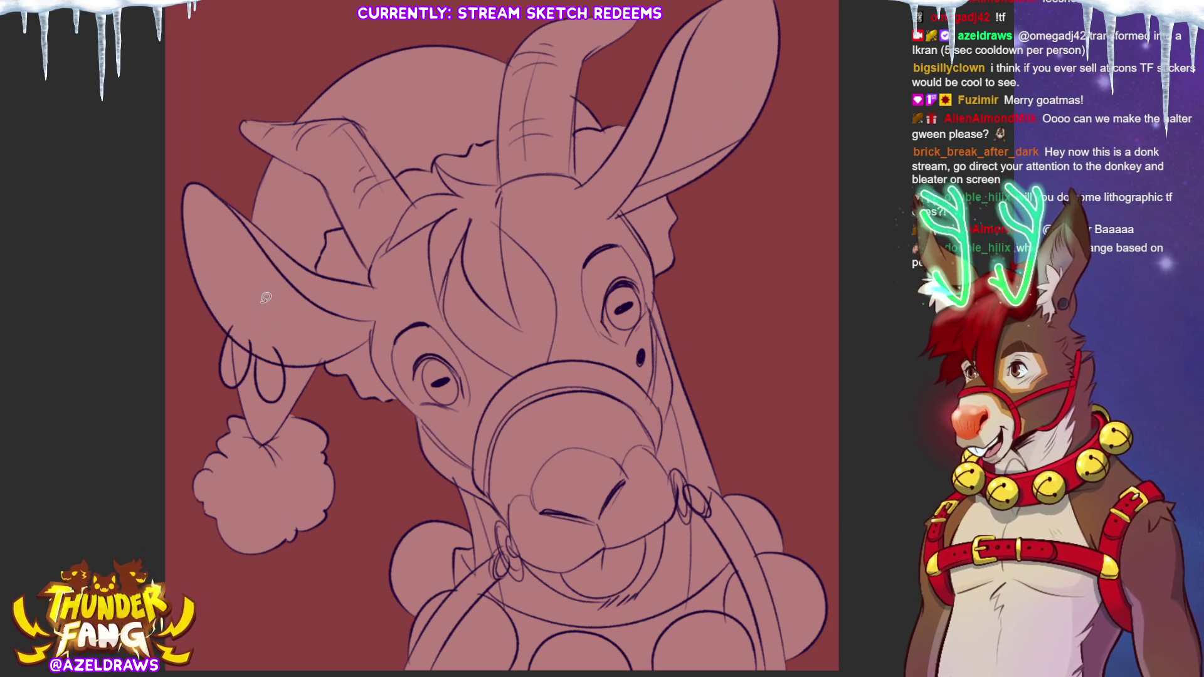
pyautogui.moveTo(241, 389); pyautogui.dragTo(236, 333)
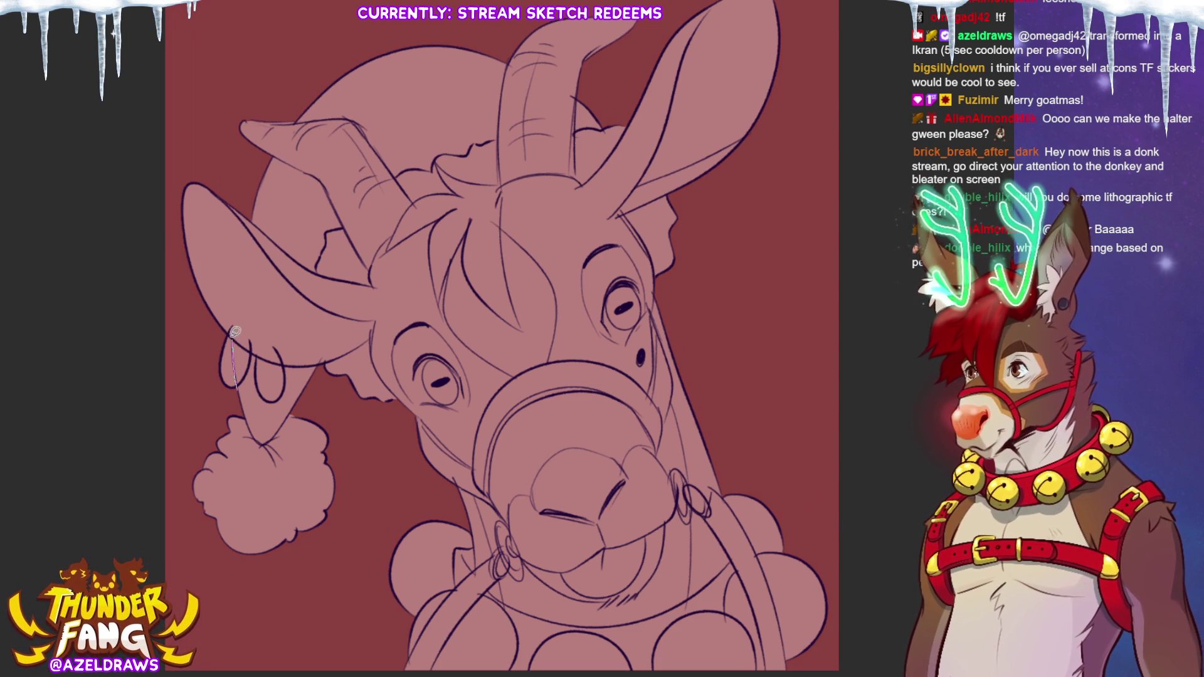
pyautogui.keyDown('alt'); pyautogui.click(204, 323); pyautogui.keyUp('alt')
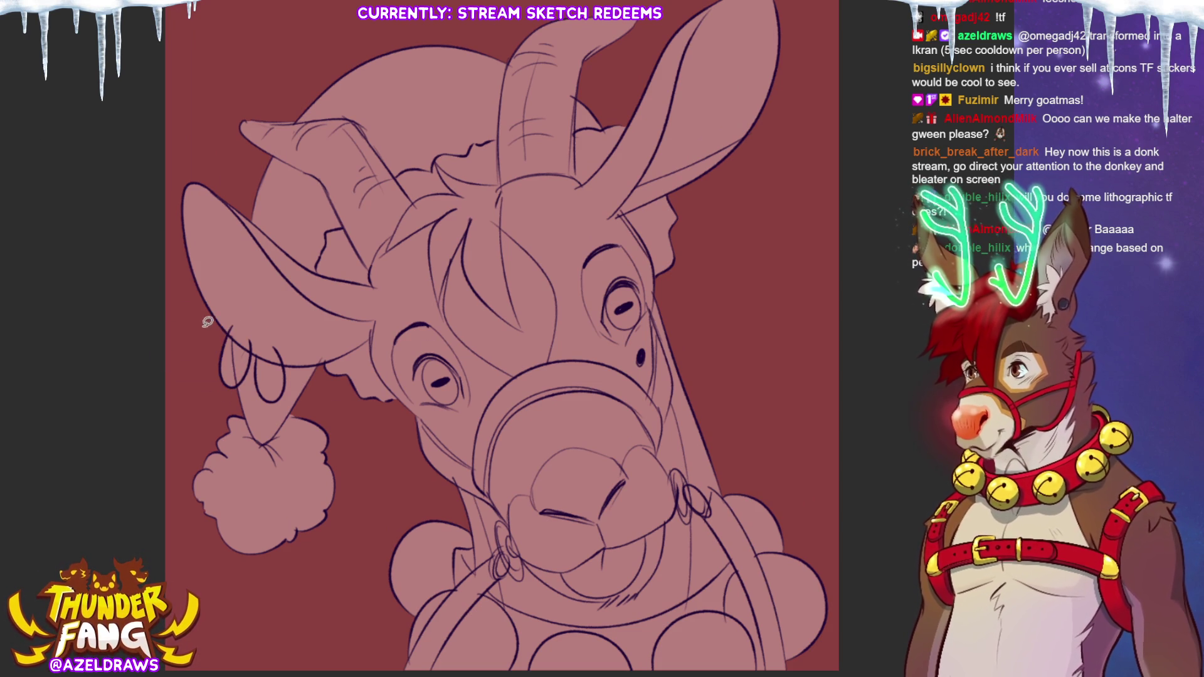
pyautogui.moveTo(226, 328); pyautogui.dragTo(237, 394)
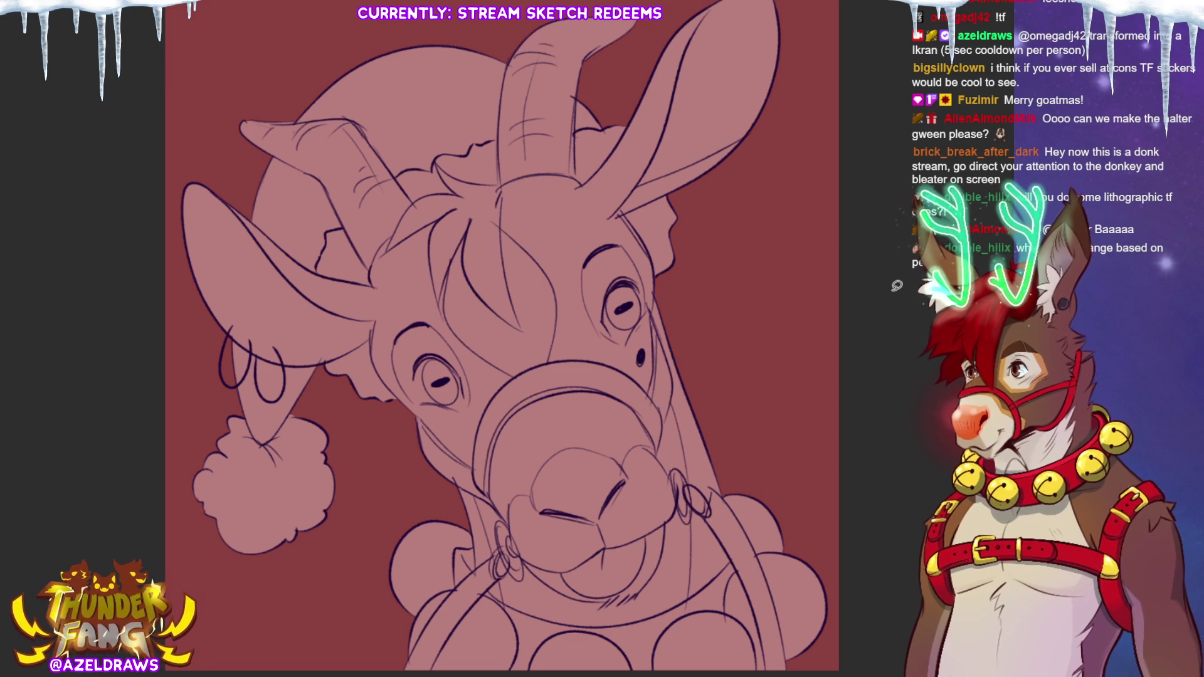
# Step: Lasso-fill the muzzle and chin with a lighter pink
pyautogui.scroll(-3, 470, 282)
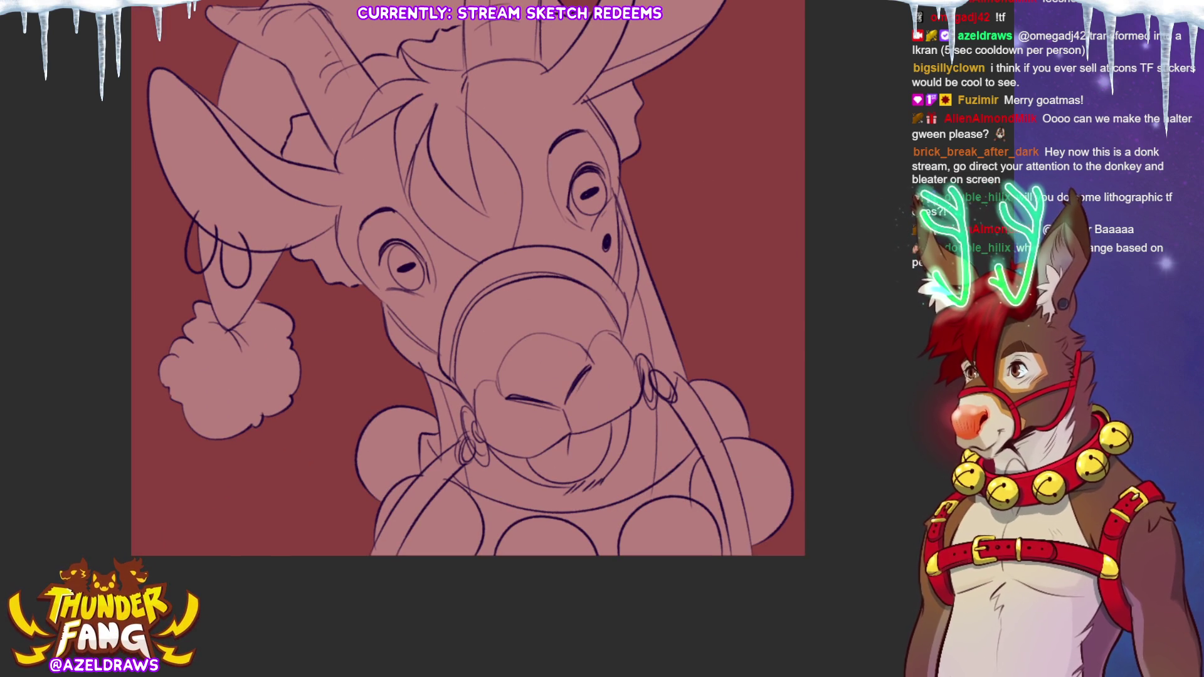
pyautogui.scroll(3, 470, 282)
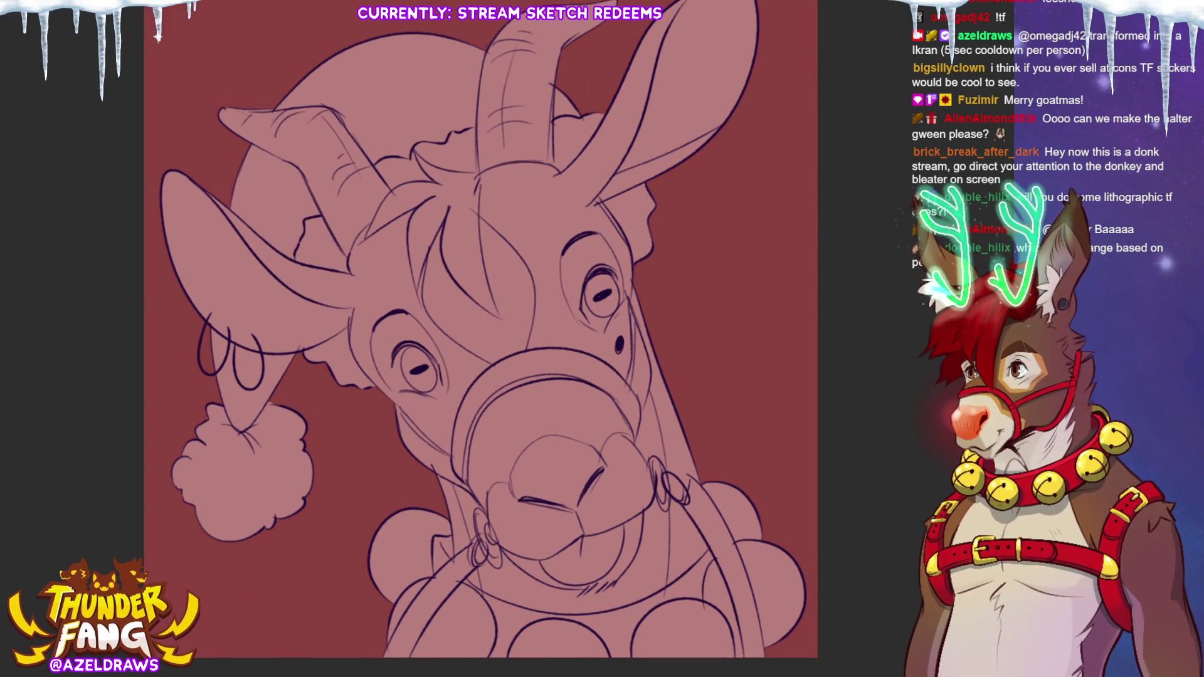
pyautogui.scroll(1, 491, 336)
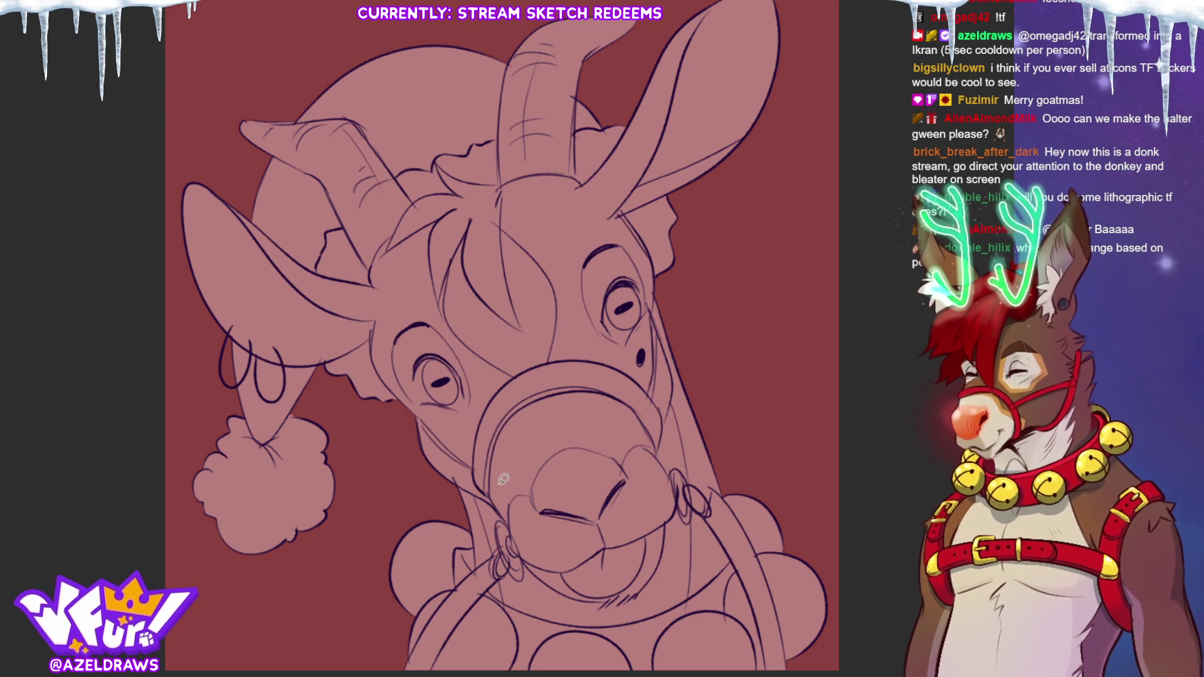
pyautogui.moveTo(519, 547)
pyautogui.mouseDown()
pyautogui.moveTo(511, 509)
pyautogui.moveTo(531, 495)
pyautogui.moveTo(598, 519)
pyautogui.moveTo(639, 446)
pyautogui.moveTo(677, 490)
pyautogui.moveTo(649, 587)
pyautogui.moveTo(626, 599)
pyautogui.moveTo(559, 586)
pyautogui.moveTo(525, 553)
pyautogui.mouseUp()
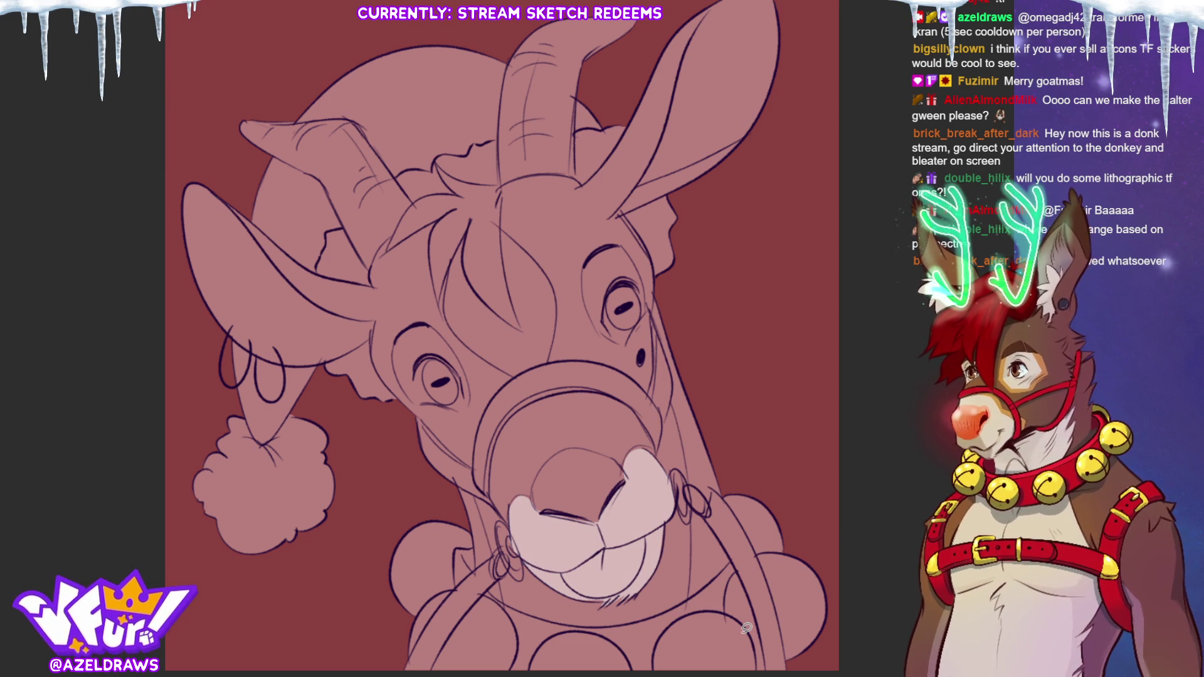
# Step: Extend the light pink fill along the jaw, beside the muzzle and over the lower jaw
pyautogui.moveTo(474, 492)
pyautogui.mouseDown()
pyautogui.moveTo(505, 583)
pyautogui.moveTo(577, 637)
pyautogui.moveTo(683, 615)
pyautogui.moveTo(690, 459)
pyautogui.moveTo(667, 407)
pyautogui.moveTo(655, 464)
pyautogui.moveTo(546, 527)
pyautogui.moveTo(486, 495)
pyautogui.mouseUp()
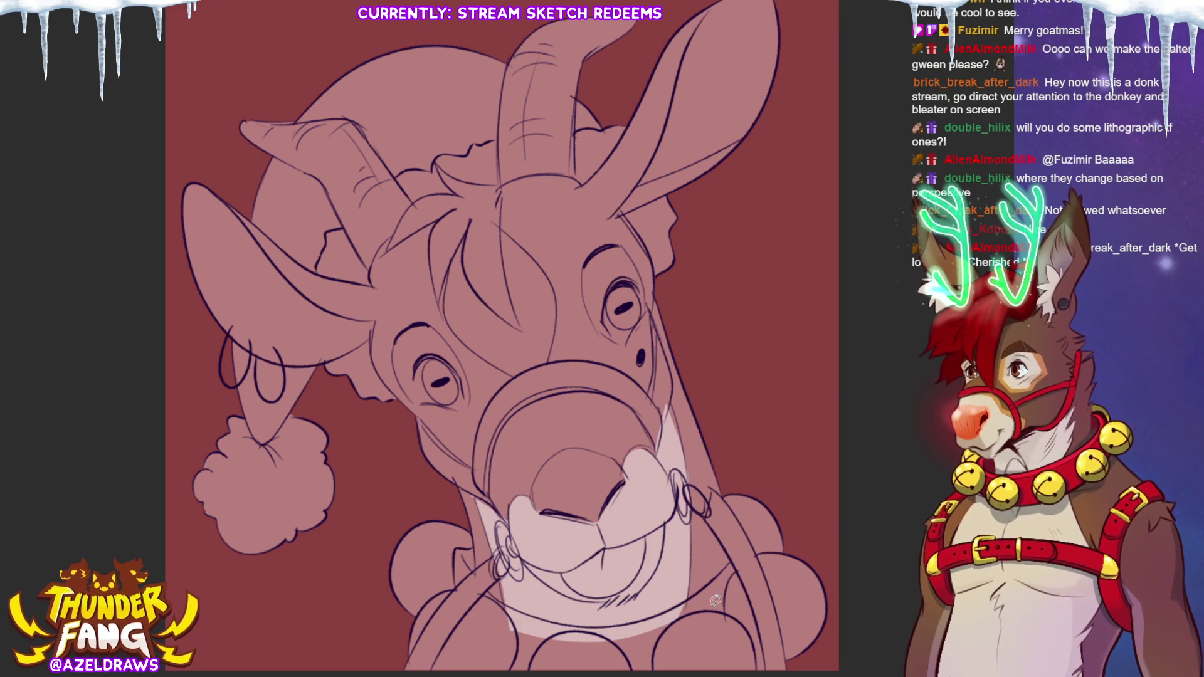
pyautogui.moveTo(500, 600)
pyautogui.mouseDown()
pyautogui.moveTo(591, 622)
pyautogui.moveTo(690, 596)
pyautogui.moveTo(603, 580)
pyautogui.mouseUp()
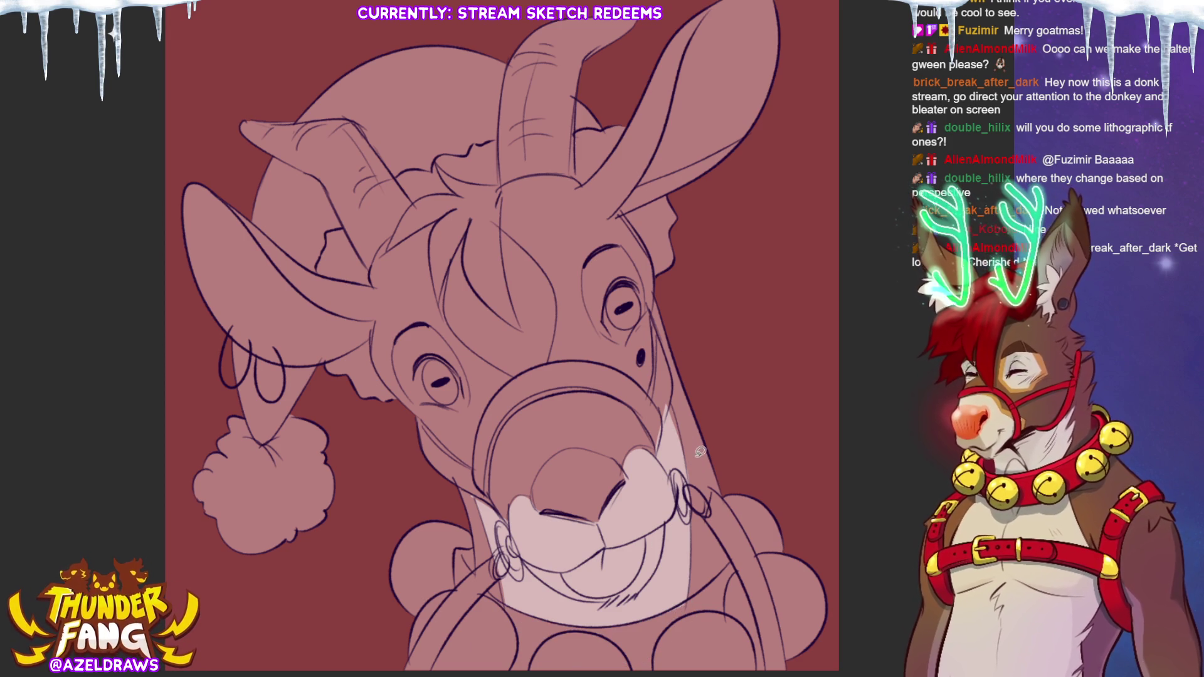
pyautogui.moveTo(700, 437)
pyautogui.mouseDown()
pyautogui.moveTo(658, 442)
pyautogui.moveTo(671, 395)
pyautogui.moveTo(682, 439)
pyautogui.moveTo(664, 437)
pyautogui.mouseUp()
pyautogui.moveTo(561, 572)
pyautogui.mouseDown()
pyautogui.moveTo(623, 588)
pyautogui.moveTo(579, 591)
pyautogui.moveTo(600, 540)
pyautogui.mouseUp()
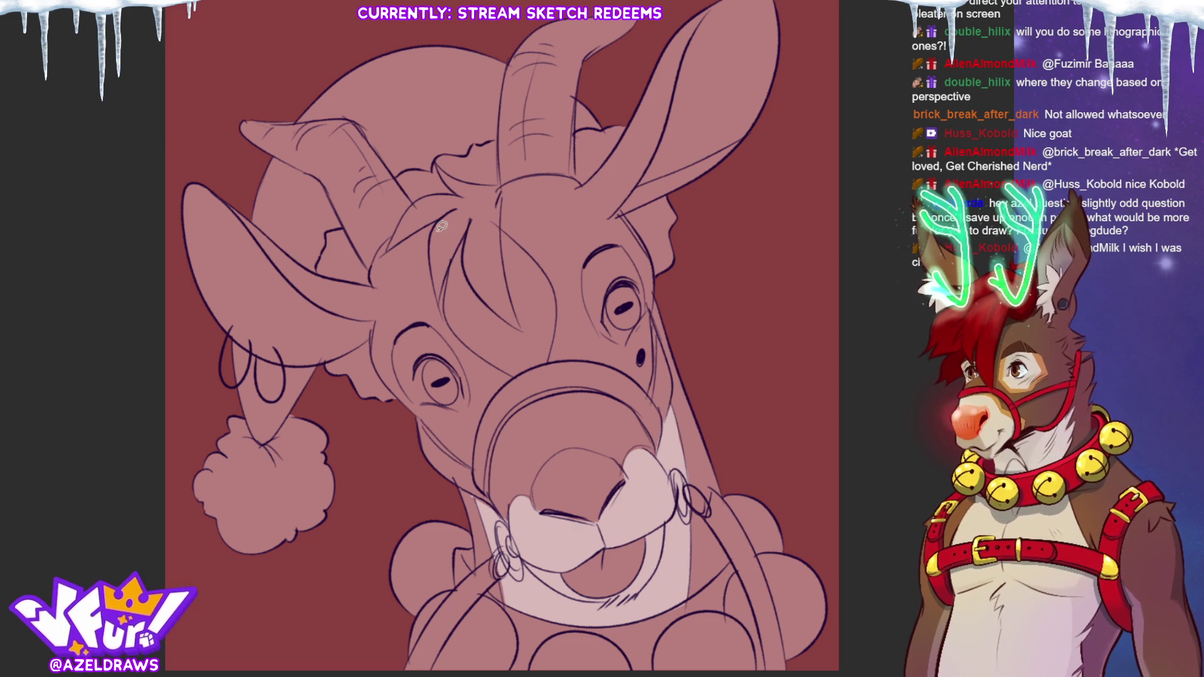
# Step: Lasso-fill a light pink forehead blaze along the hat brim and the insides of both ears
pyautogui.moveTo(483, 248)
pyautogui.mouseDown()
pyautogui.moveTo(474, 202)
pyautogui.moveTo(439, 279)
pyautogui.moveTo(485, 365)
pyautogui.moveTo(575, 329)
pyautogui.moveTo(502, 216)
pyautogui.moveTo(485, 246)
pyautogui.mouseUp()
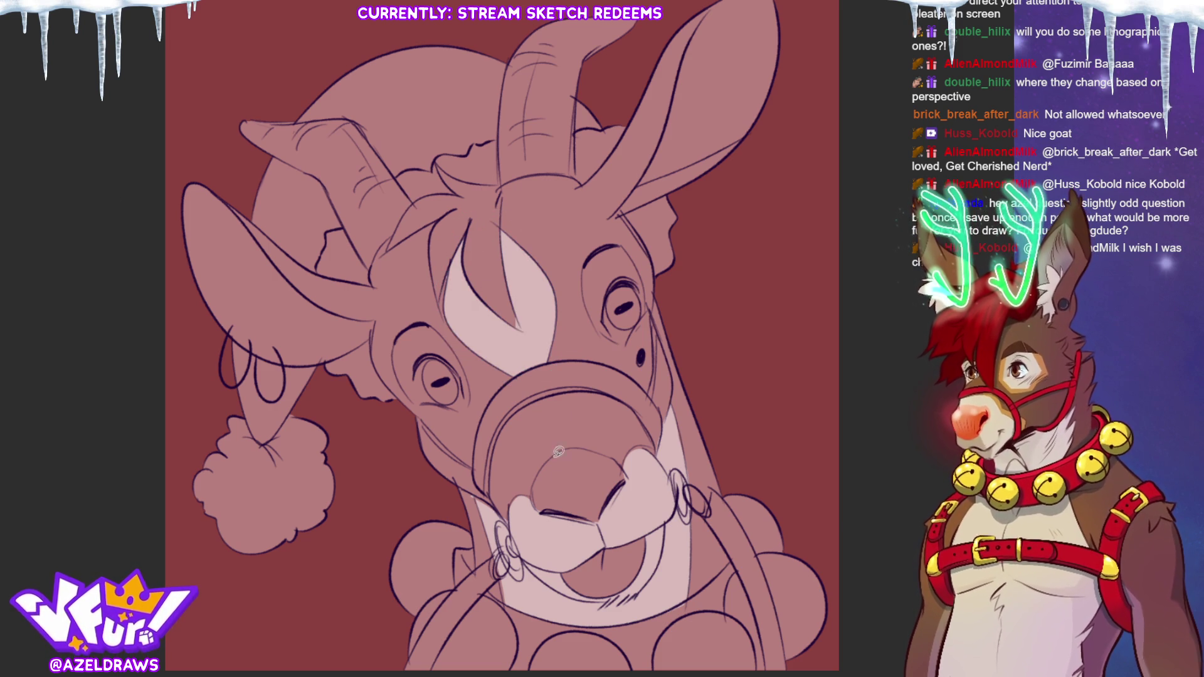
pyautogui.moveTo(505, 166)
pyautogui.mouseDown()
pyautogui.moveTo(435, 184)
pyautogui.moveTo(382, 263)
pyautogui.moveTo(439, 317)
pyautogui.moveTo(529, 298)
pyautogui.moveTo(505, 182)
pyautogui.mouseUp()
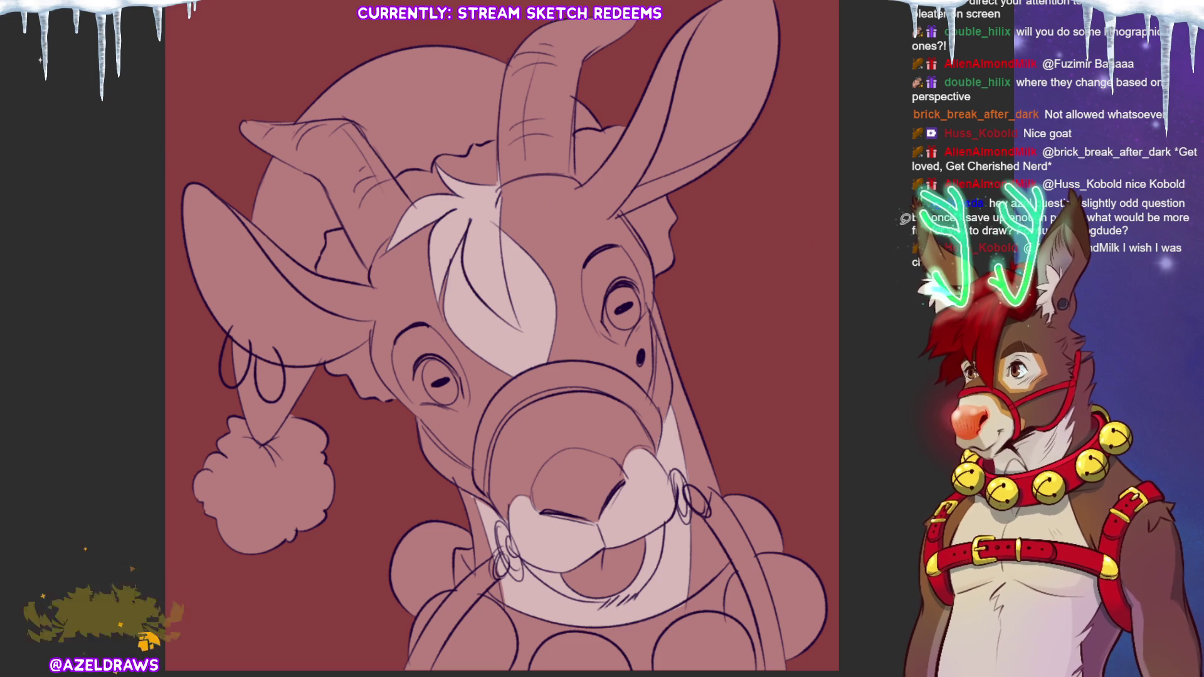
pyautogui.moveTo(640, 154)
pyautogui.mouseDown()
pyautogui.moveTo(802, 69)
pyautogui.moveTo(722, 9)
pyautogui.moveTo(640, 246)
pyautogui.mouseUp()
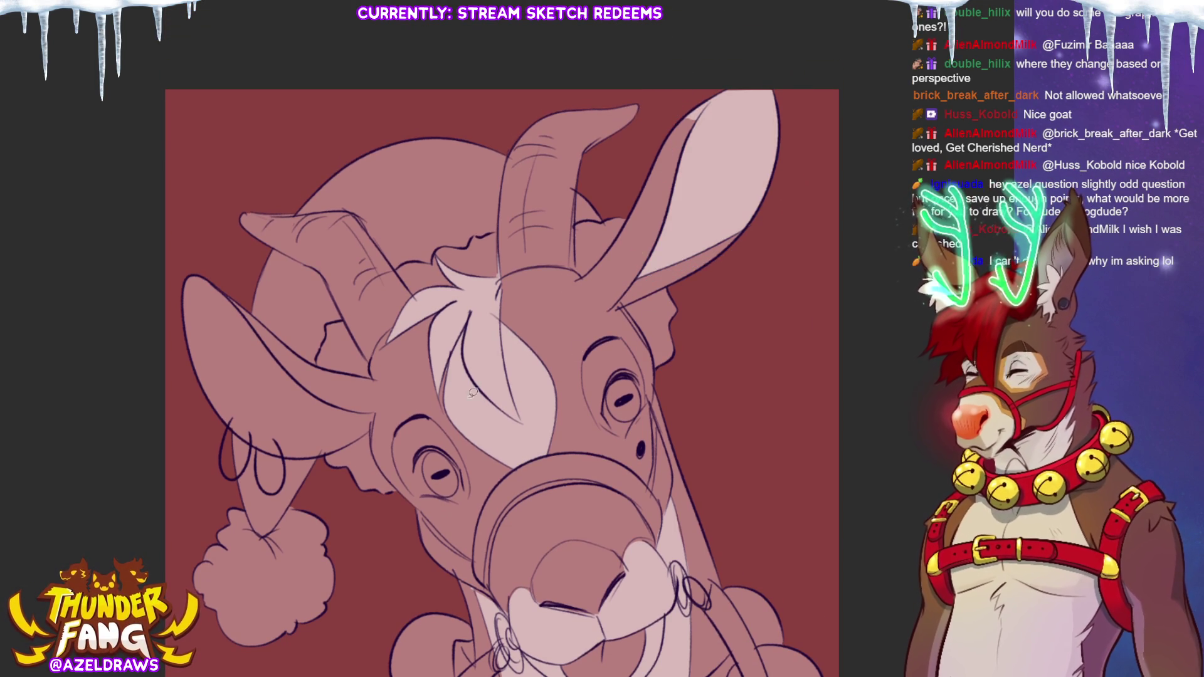
pyautogui.moveTo(374, 397)
pyautogui.mouseDown()
pyautogui.moveTo(164, 287)
pyautogui.moveTo(247, 452)
pyautogui.moveTo(309, 464)
pyautogui.moveTo(375, 398)
pyautogui.mouseUp()
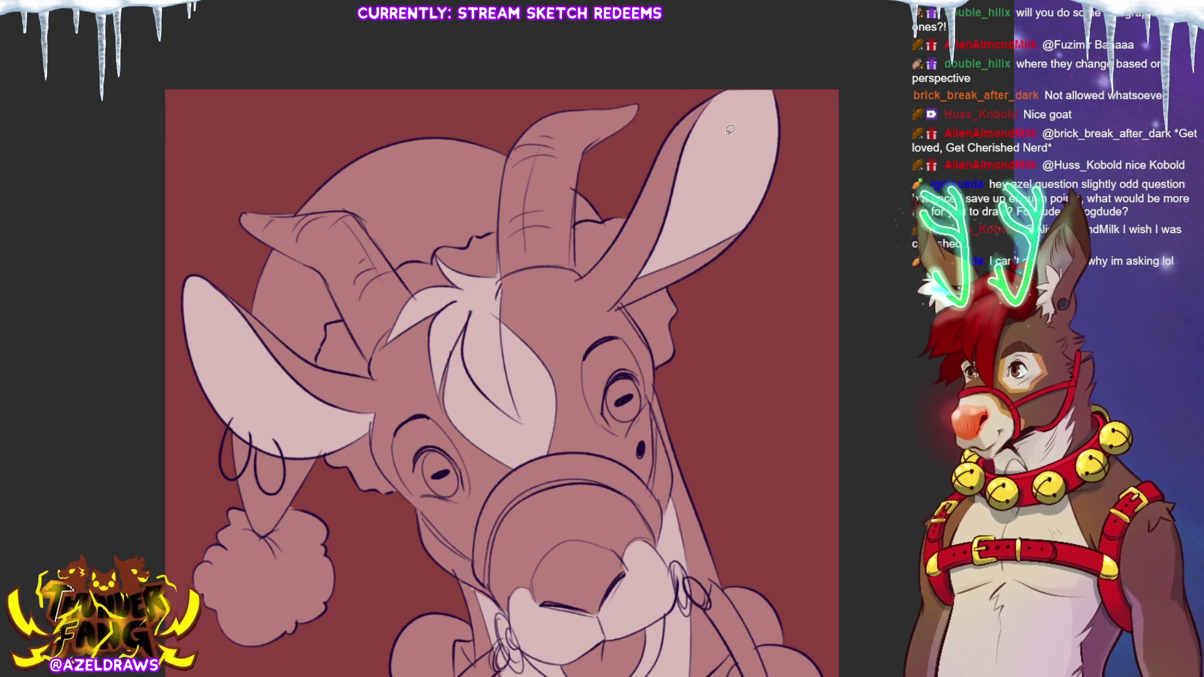
pyautogui.scroll(-3, 730, 127)
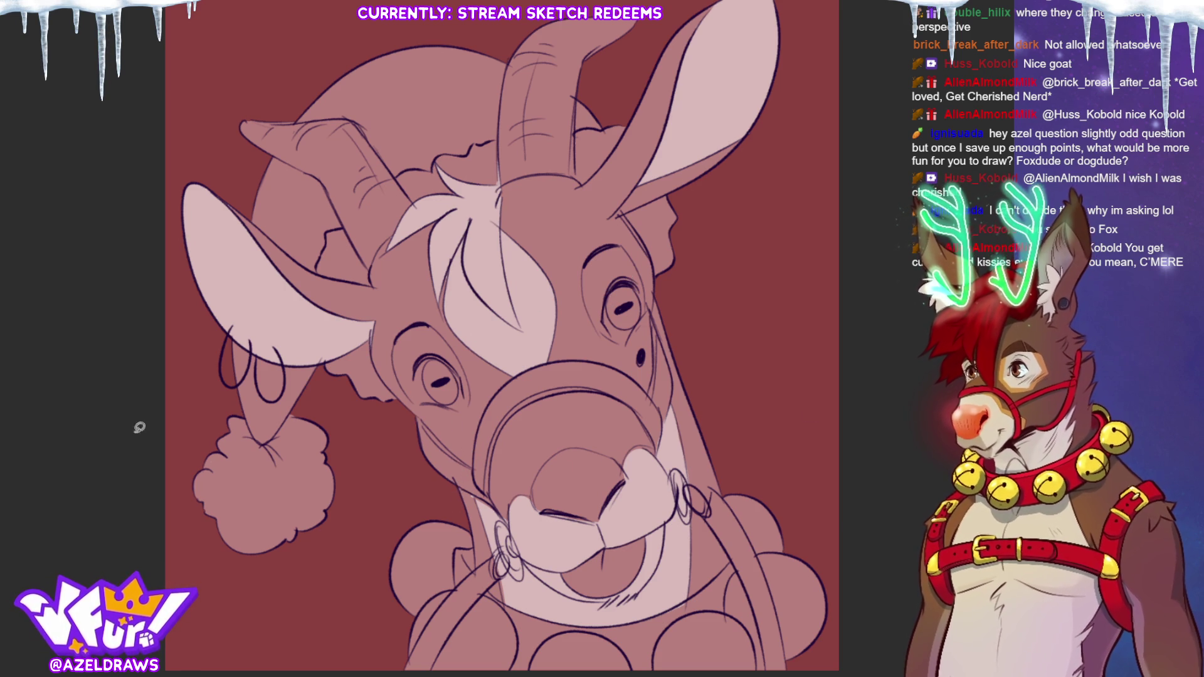
pyautogui.moveTo(609, 290)
pyautogui.mouseDown()
pyautogui.moveTo(602, 312)
pyautogui.moveTo(618, 337)
pyautogui.moveTo(645, 313)
pyautogui.moveTo(640, 290)
pyautogui.mouseUp()
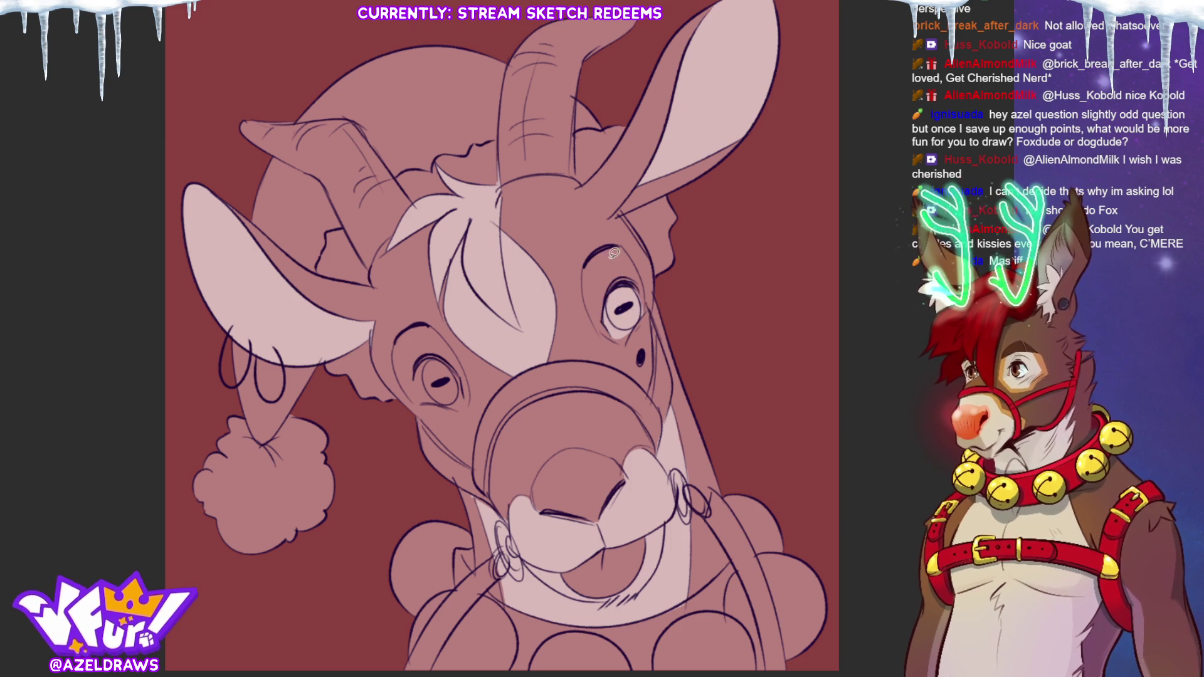
# Step: Fill the left eye white pale, then re-outline the left horn and fill it dark brown
pyautogui.moveTo(467, 384)
pyautogui.mouseDown()
pyautogui.moveTo(436, 348)
pyautogui.moveTo(419, 382)
pyautogui.moveTo(464, 396)
pyautogui.moveTo(470, 384)
pyautogui.mouseUp()
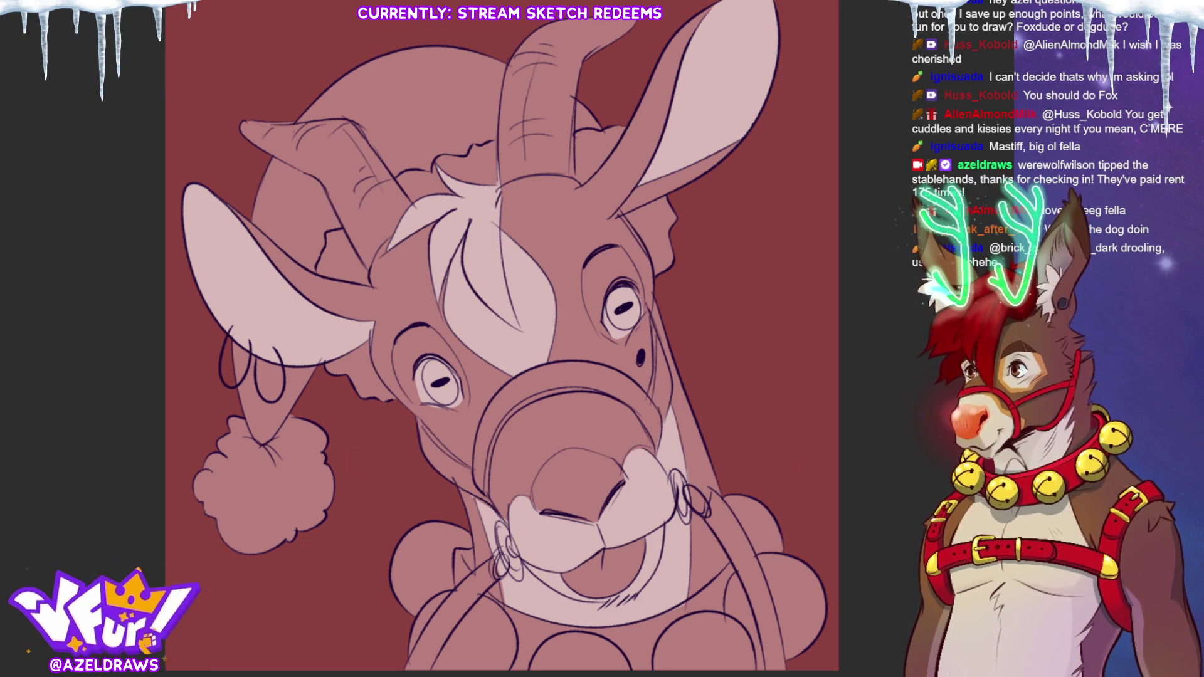
pyautogui.moveTo(312, 181)
pyautogui.mouseDown()
pyautogui.moveTo(375, 289)
pyautogui.moveTo(421, 177)
pyautogui.moveTo(238, 103)
pyautogui.moveTo(263, 145)
pyautogui.mouseUp()
pyautogui.hotkey('ctrl', 'z')
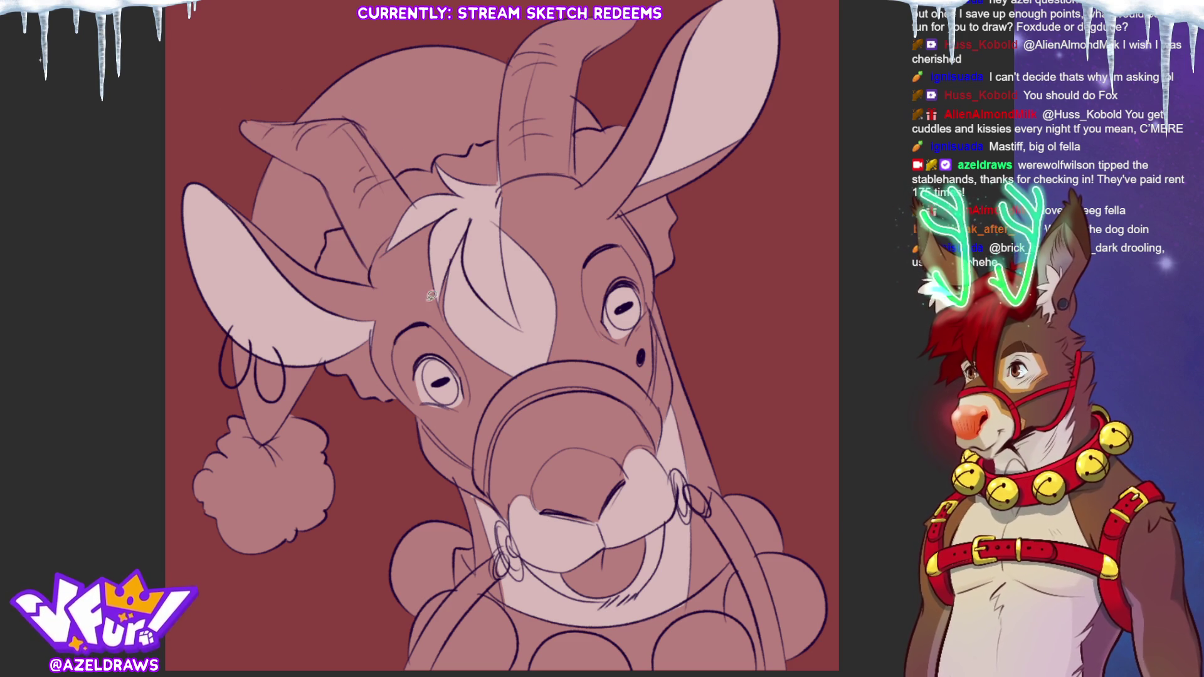
pyautogui.moveTo(424, 206)
pyautogui.mouseDown()
pyautogui.moveTo(394, 145)
pyautogui.moveTo(216, 116)
pyautogui.moveTo(337, 239)
pyautogui.moveTo(411, 257)
pyautogui.moveTo(423, 206)
pyautogui.mouseUp()
pyautogui.moveTo(521, 202)
pyautogui.mouseDown()
pyautogui.moveTo(499, 187)
pyautogui.moveTo(511, 38)
pyautogui.moveTo(659, 16)
pyautogui.moveTo(589, 160)
pyautogui.moveTo(548, 205)
pyautogui.mouseUp()
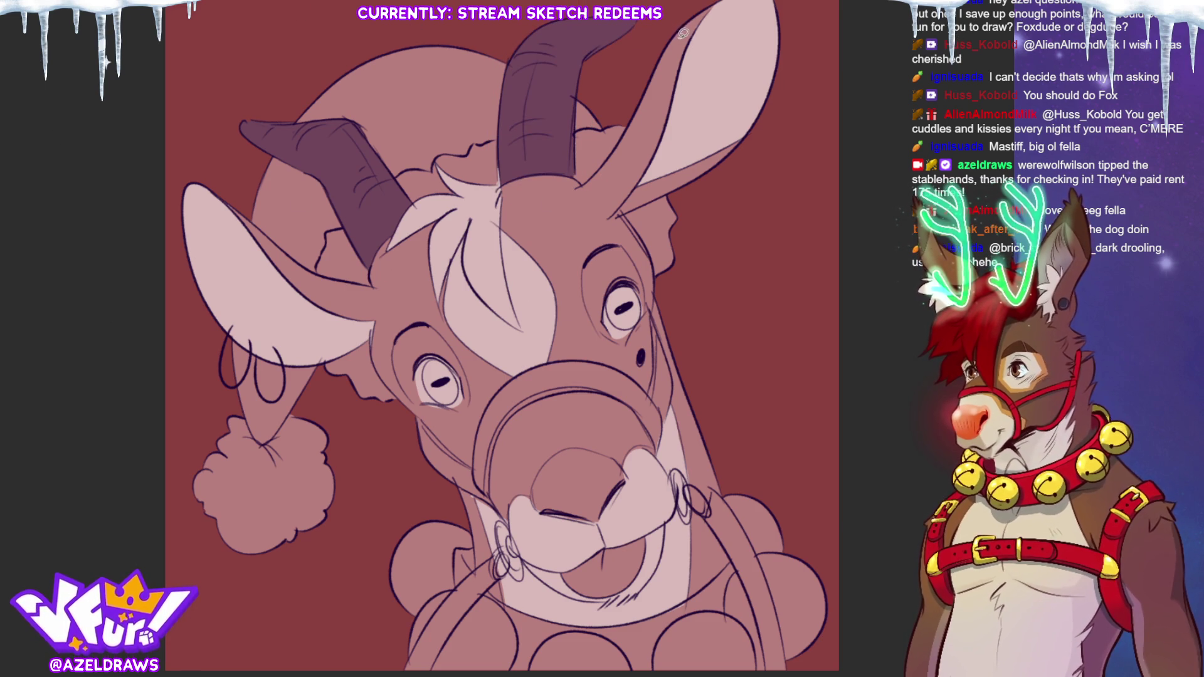
# Step: Shade the inner edges of both ears darker and darken the patches around the left and right eyes
pyautogui.moveTo(674, 32)
pyautogui.mouseDown()
pyautogui.moveTo(610, 208)
pyautogui.moveTo(706, 170)
pyautogui.moveTo(743, 138)
pyautogui.moveTo(634, 181)
pyautogui.moveTo(667, 133)
pyautogui.moveTo(677, 84)
pyautogui.moveTo(656, 36)
pyautogui.mouseUp()
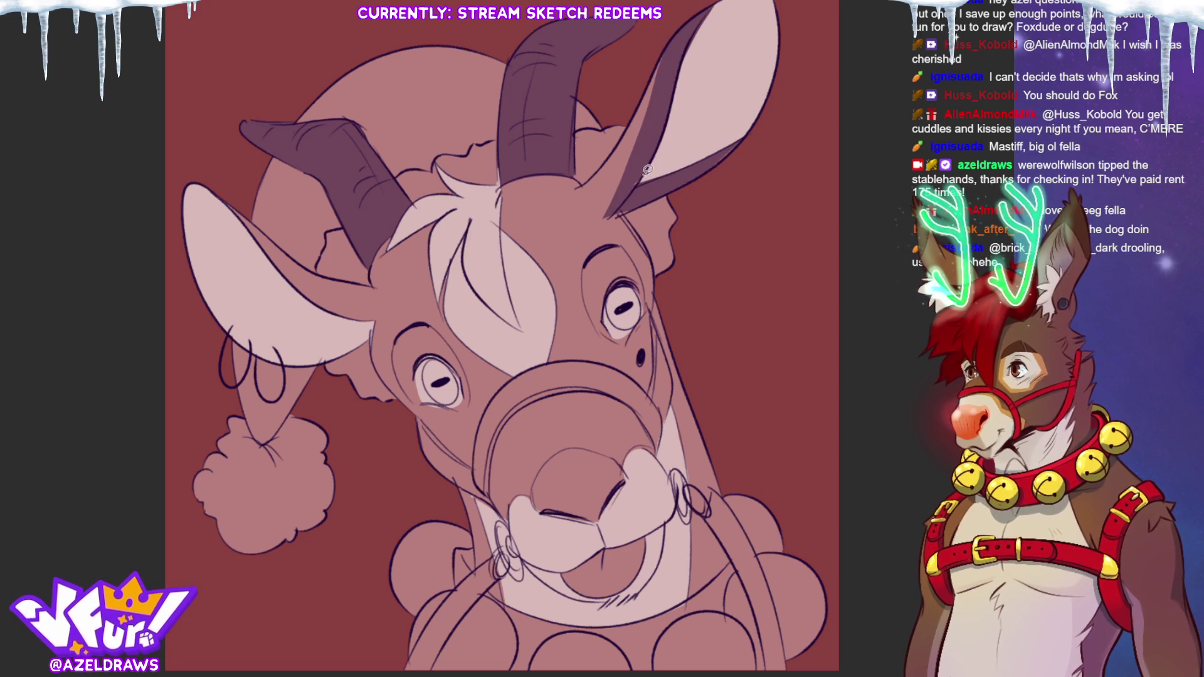
pyautogui.moveTo(226, 201)
pyautogui.mouseDown()
pyautogui.moveTo(320, 284)
pyautogui.moveTo(386, 304)
pyautogui.moveTo(377, 319)
pyautogui.moveTo(319, 301)
pyautogui.moveTo(227, 202)
pyautogui.mouseUp()
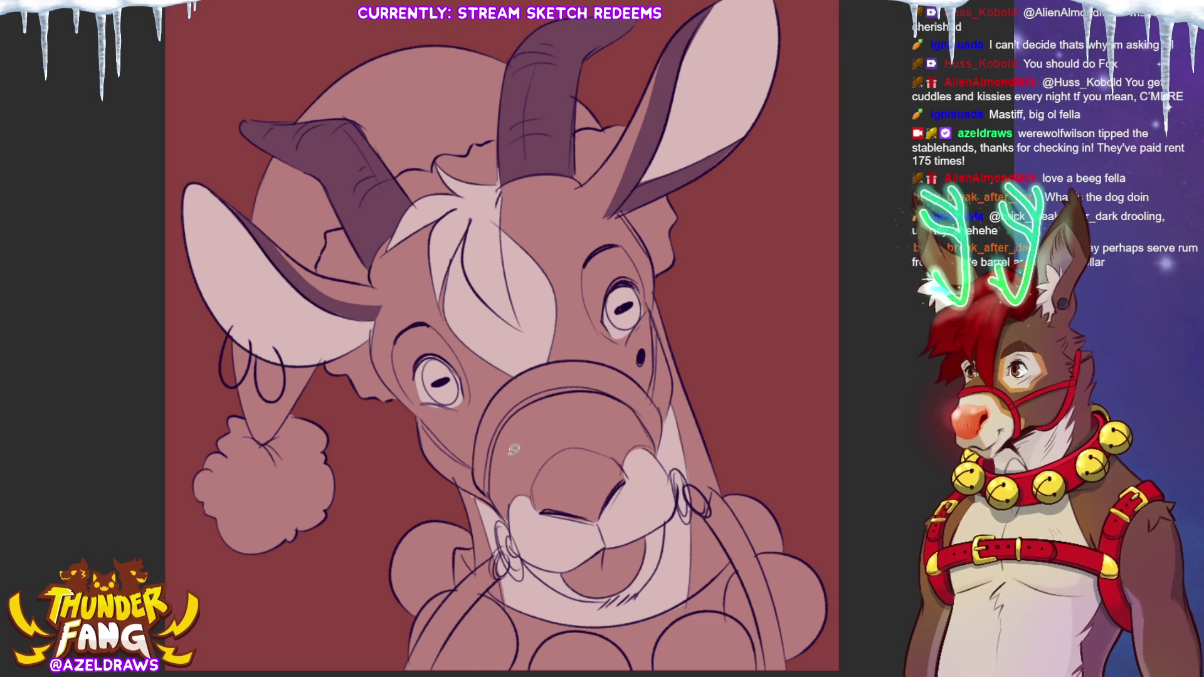
pyautogui.moveTo(426, 400)
pyautogui.mouseDown()
pyautogui.moveTo(419, 369)
pyautogui.moveTo(432, 351)
pyautogui.moveTo(466, 377)
pyautogui.moveTo(463, 407)
pyautogui.moveTo(473, 384)
pyautogui.moveTo(421, 318)
pyautogui.moveTo(397, 347)
pyautogui.moveTo(394, 377)
pyautogui.moveTo(424, 401)
pyautogui.mouseUp()
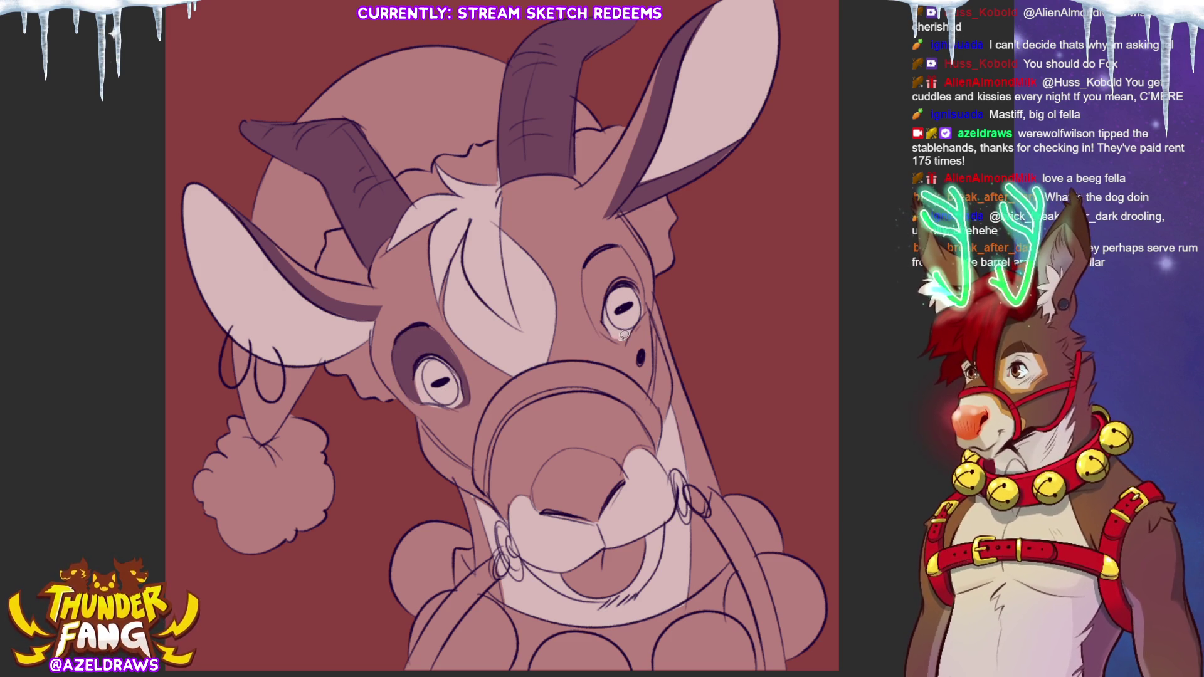
pyautogui.moveTo(619, 342)
pyautogui.mouseDown()
pyautogui.moveTo(585, 294)
pyautogui.moveTo(584, 262)
pyautogui.moveTo(630, 243)
pyautogui.moveTo(650, 313)
pyautogui.moveTo(633, 280)
pyautogui.moveTo(610, 289)
pyautogui.moveTo(618, 339)
pyautogui.mouseUp()
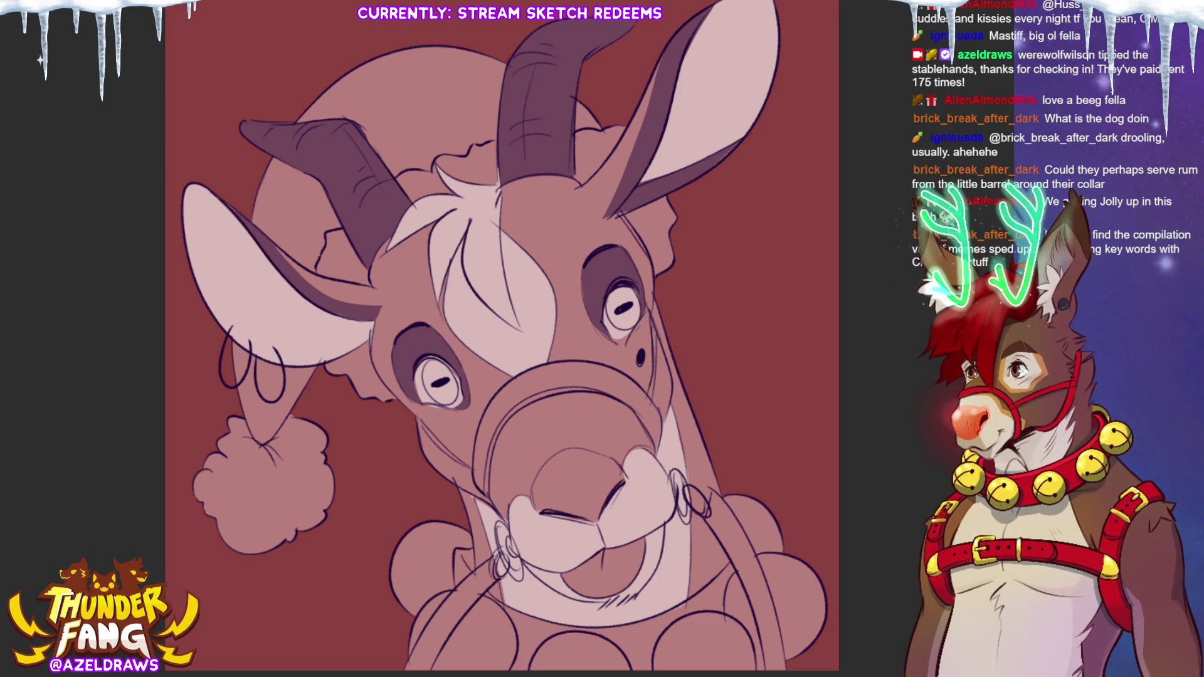
# Step: Fill the pompom and the hat's fur trim below the left ear, along the brim and beside the right ear pale pink
pyautogui.moveTo(266, 423)
pyautogui.mouseDown()
pyautogui.moveTo(182, 505)
pyautogui.moveTo(332, 414)
pyautogui.moveTo(270, 415)
pyautogui.mouseUp()
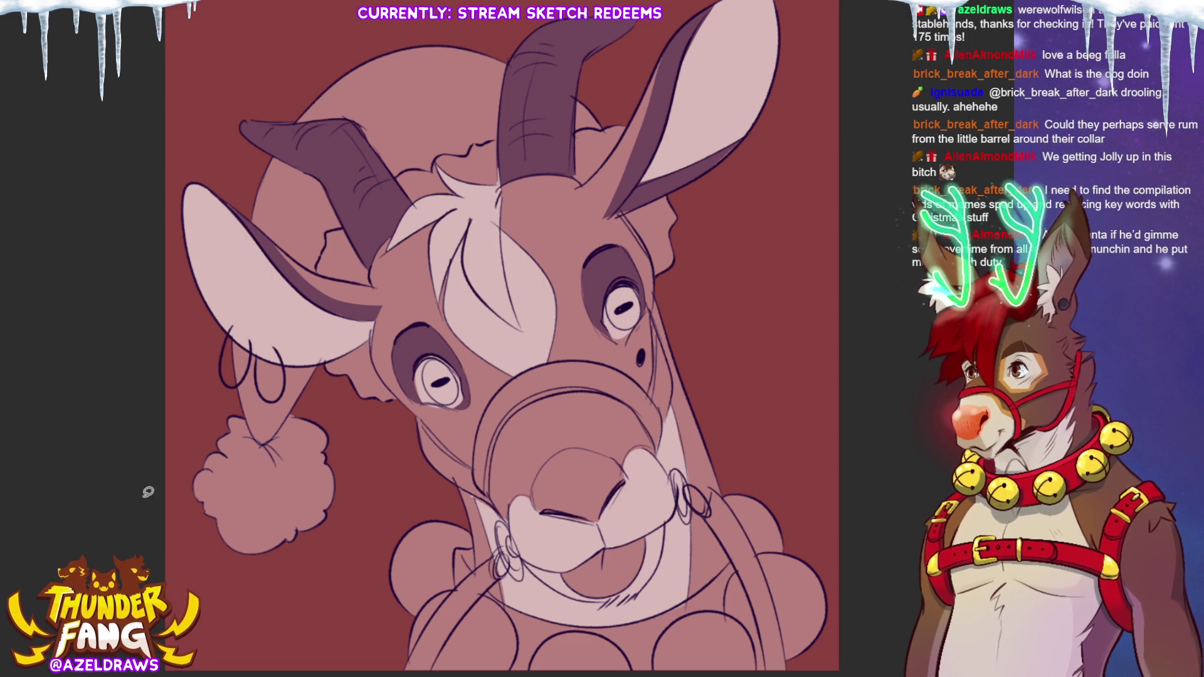
pyautogui.moveTo(252, 439)
pyautogui.mouseDown()
pyautogui.moveTo(229, 406)
pyautogui.moveTo(324, 548)
pyautogui.moveTo(303, 401)
pyautogui.moveTo(256, 440)
pyautogui.mouseUp()
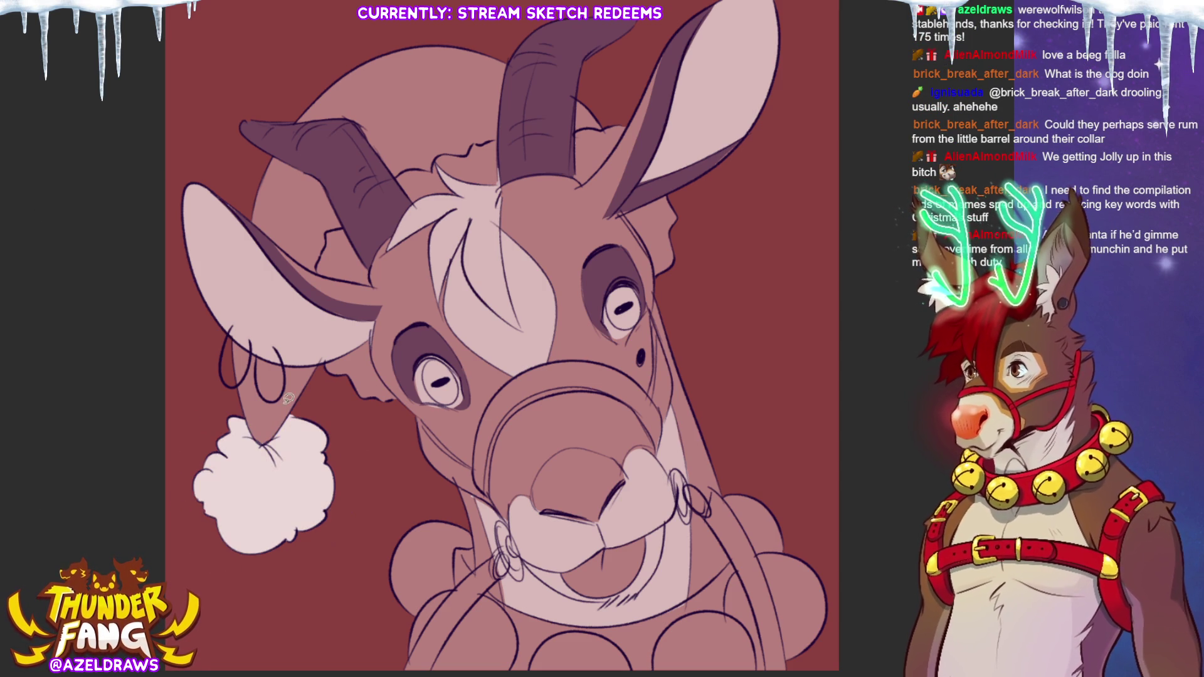
pyautogui.moveTo(323, 362)
pyautogui.mouseDown()
pyautogui.moveTo(334, 392)
pyautogui.moveTo(395, 414)
pyautogui.moveTo(371, 333)
pyautogui.mouseUp()
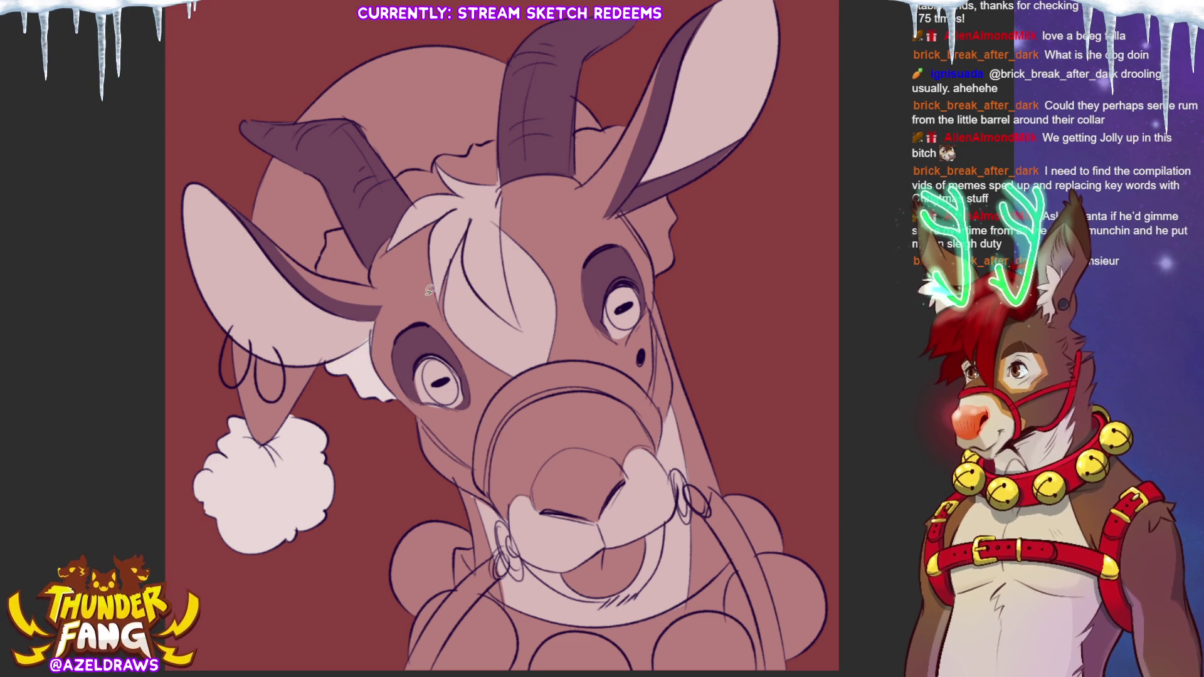
pyautogui.moveTo(353, 209)
pyautogui.mouseDown()
pyautogui.moveTo(369, 234)
pyautogui.moveTo(314, 244)
pyautogui.moveTo(373, 239)
pyautogui.moveTo(405, 201)
pyautogui.moveTo(392, 164)
pyautogui.moveTo(489, 127)
pyautogui.moveTo(502, 184)
pyautogui.moveTo(452, 188)
pyautogui.moveTo(418, 212)
pyautogui.mouseUp()
pyautogui.moveTo(569, 191)
pyautogui.mouseDown()
pyautogui.moveTo(574, 121)
pyautogui.moveTo(593, 188)
pyautogui.moveTo(571, 190)
pyautogui.mouseUp()
pyautogui.moveTo(680, 187)
pyautogui.mouseDown()
pyautogui.moveTo(652, 194)
pyautogui.moveTo(627, 263)
pyautogui.moveTo(693, 241)
pyautogui.mouseUp()
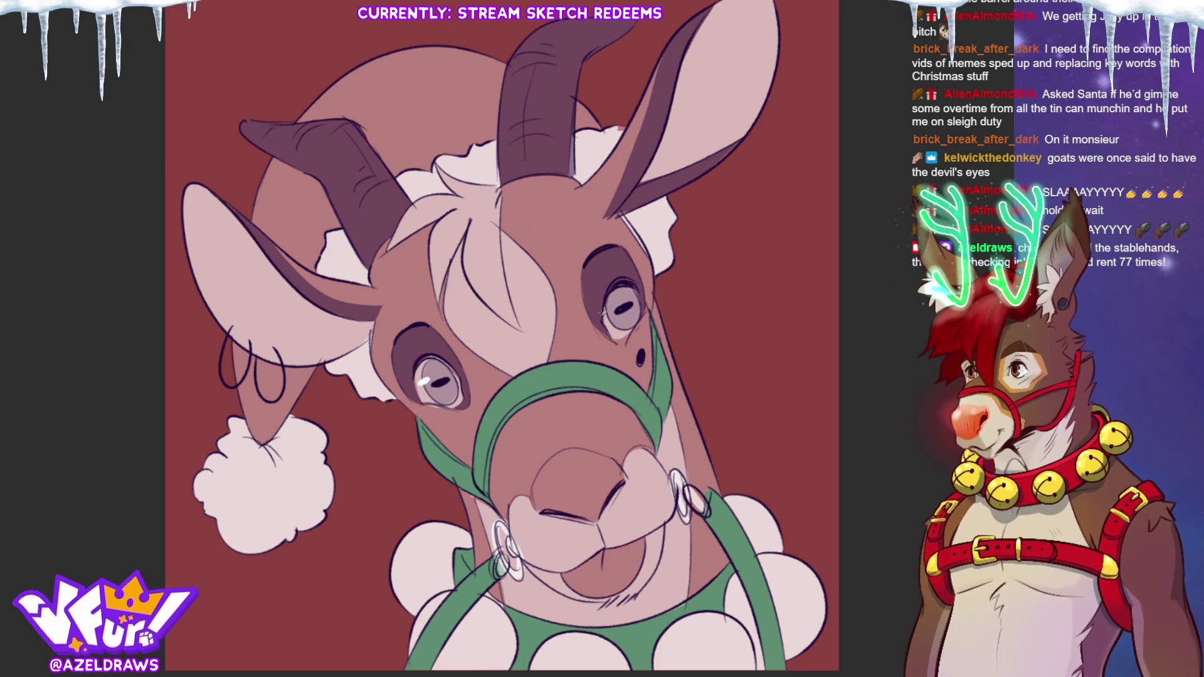
# Step: Add a small white catchlight to the right eye's iris and redraw the left-ear hoop earring in white
pyautogui.moveTo(609, 306); pyautogui.dragTo(603, 311)
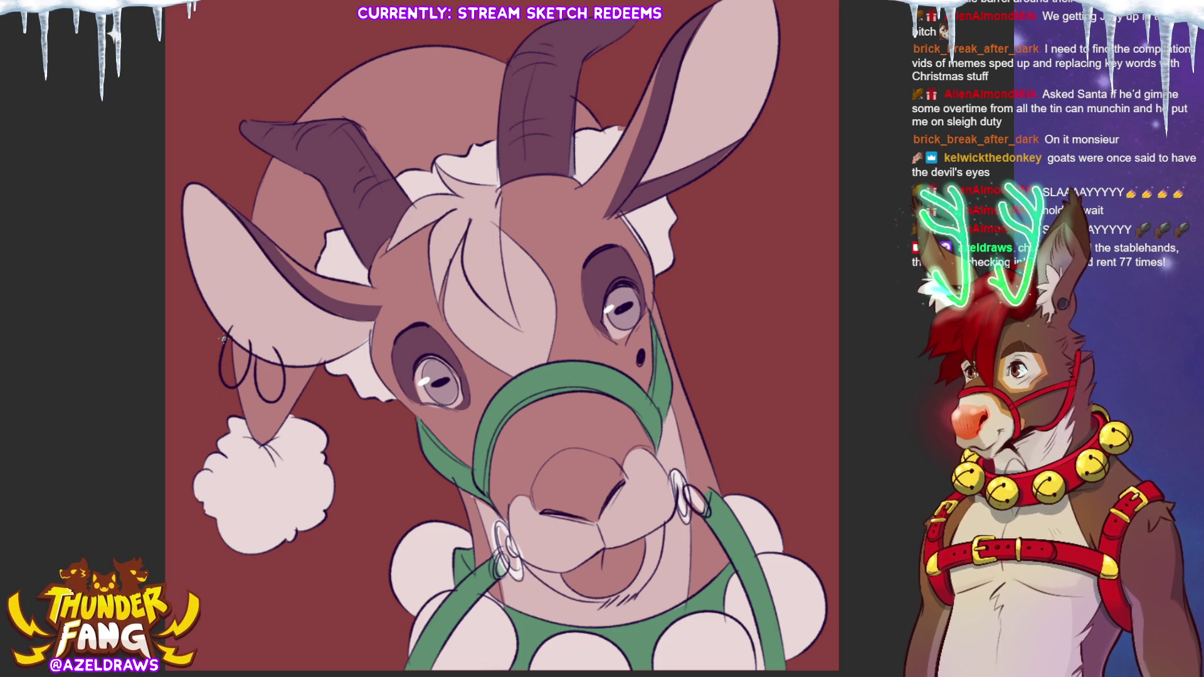
pyautogui.moveTo(237, 331)
pyautogui.mouseDown()
pyautogui.moveTo(219, 344)
pyautogui.moveTo(234, 386)
pyautogui.moveTo(248, 338)
pyautogui.moveTo(269, 404)
pyautogui.moveTo(280, 343)
pyautogui.mouseUp()
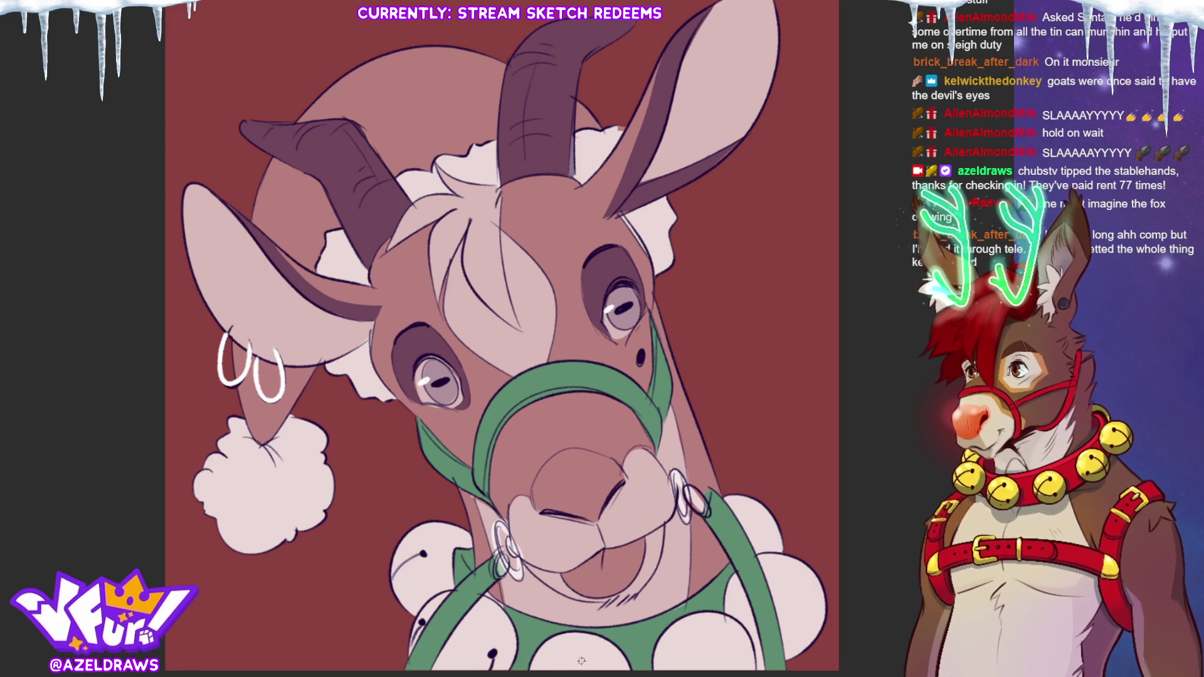
# Step: Draw three dark slit marks, one curved, on the lower-right jingle bell
pyautogui.moveTo(933, 386); pyautogui.dragTo(848, 309)
pyautogui.moveTo(650, 563); pyautogui.dragTo(650, 592)
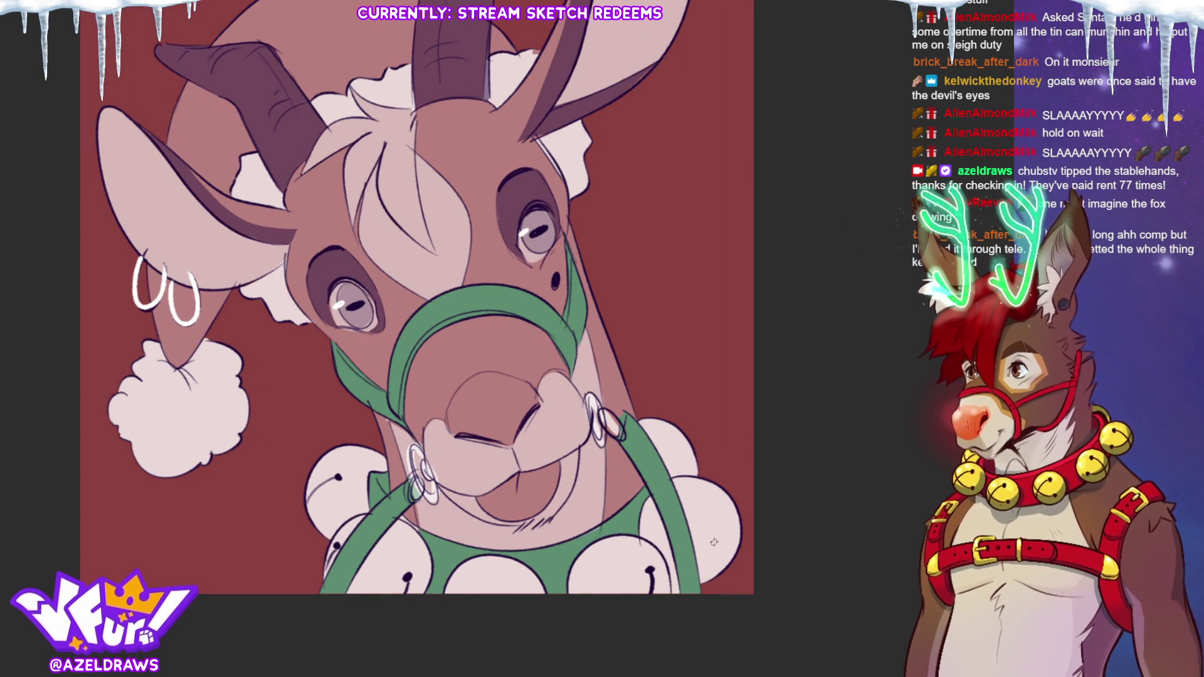
pyautogui.moveTo(718, 543); pyautogui.dragTo(694, 571)
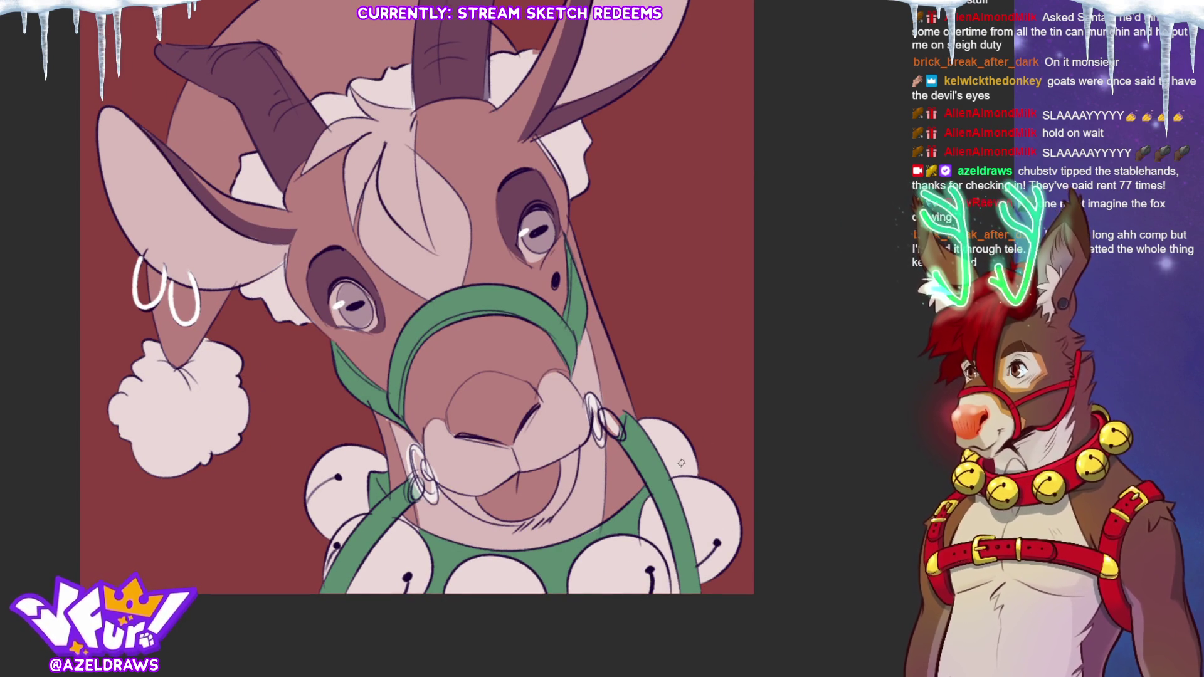
pyautogui.moveTo(680, 463); pyautogui.dragTo(689, 480)
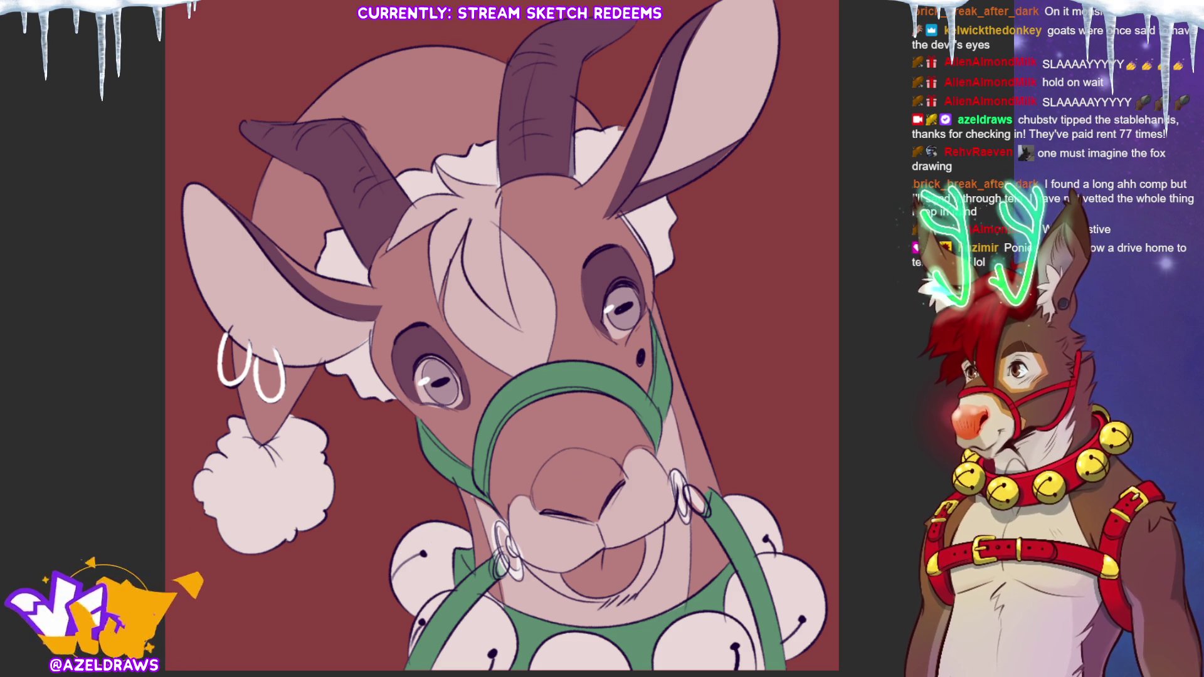
# Step: Dab white highlight dots onto the left, lower-left, bottom and right jingle bells
pyautogui.click(437, 534)
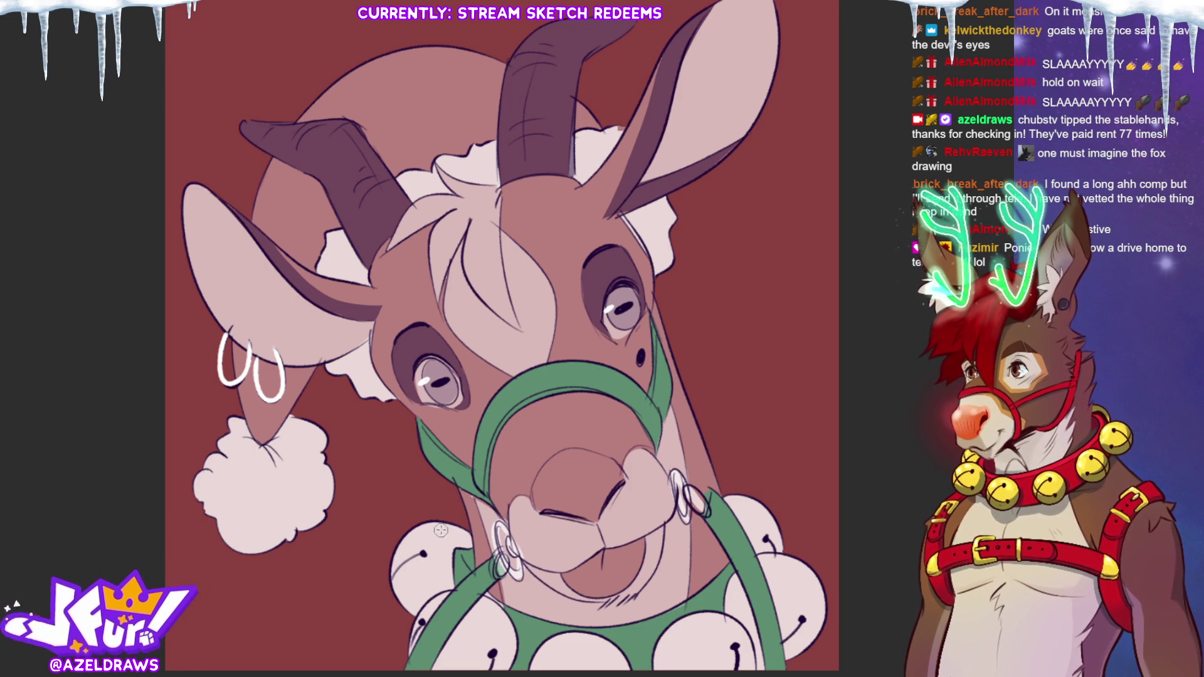
pyautogui.click(417, 543)
pyautogui.click(482, 619)
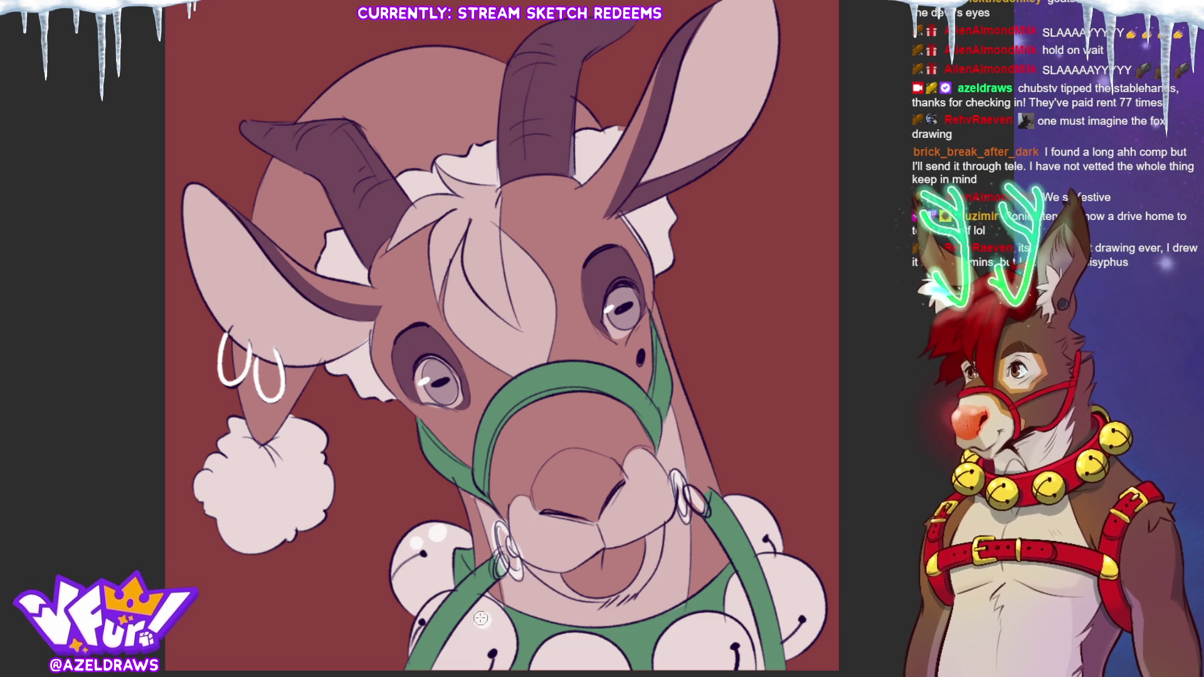
pyautogui.click(567, 641)
pyautogui.click(680, 632)
pyautogui.click(775, 567)
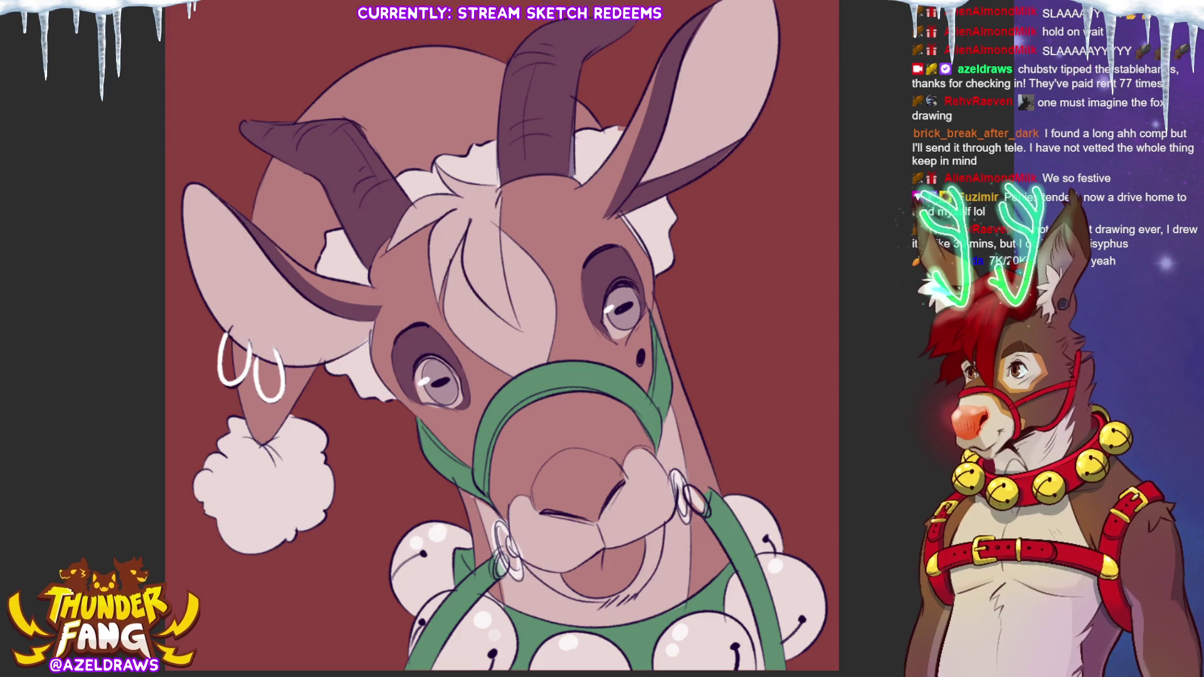
# Step: Hand-letter the artist's signature in the artwork's bottom-left corner
pyautogui.moveTo(315, 603); pyautogui.dragTo(340, 518)
pyautogui.moveTo(195, 580)
pyautogui.mouseDown()
pyautogui.moveTo(288, 567)
pyautogui.moveTo(269, 658)
pyautogui.mouseUp()
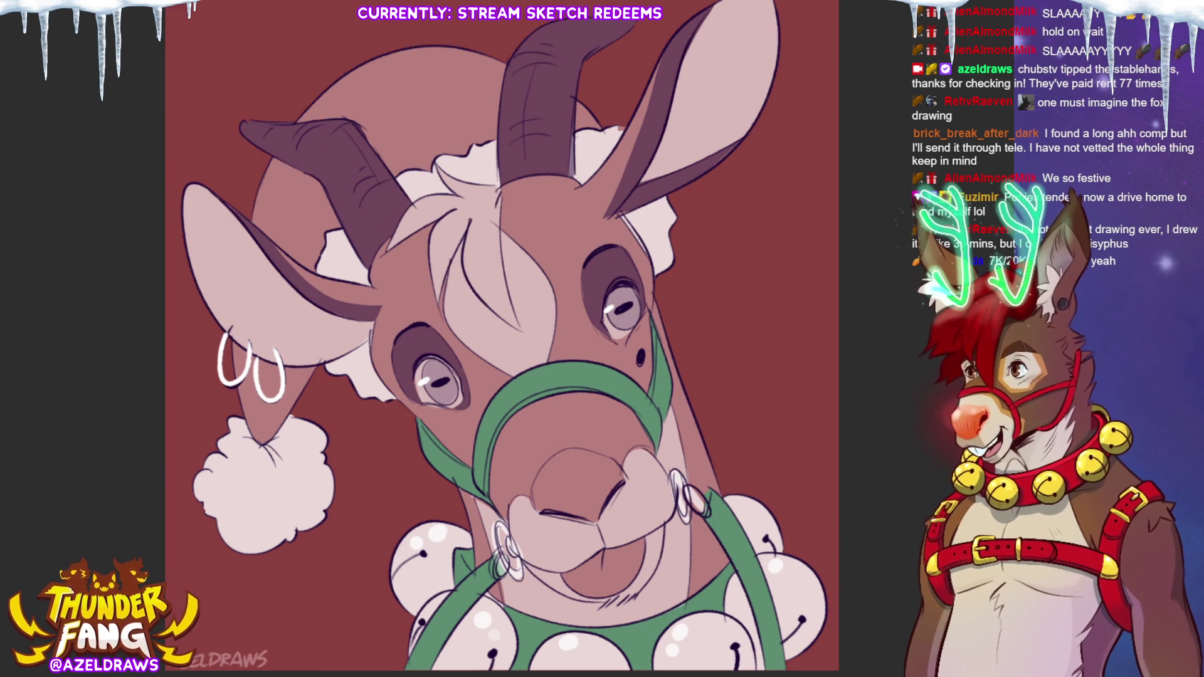
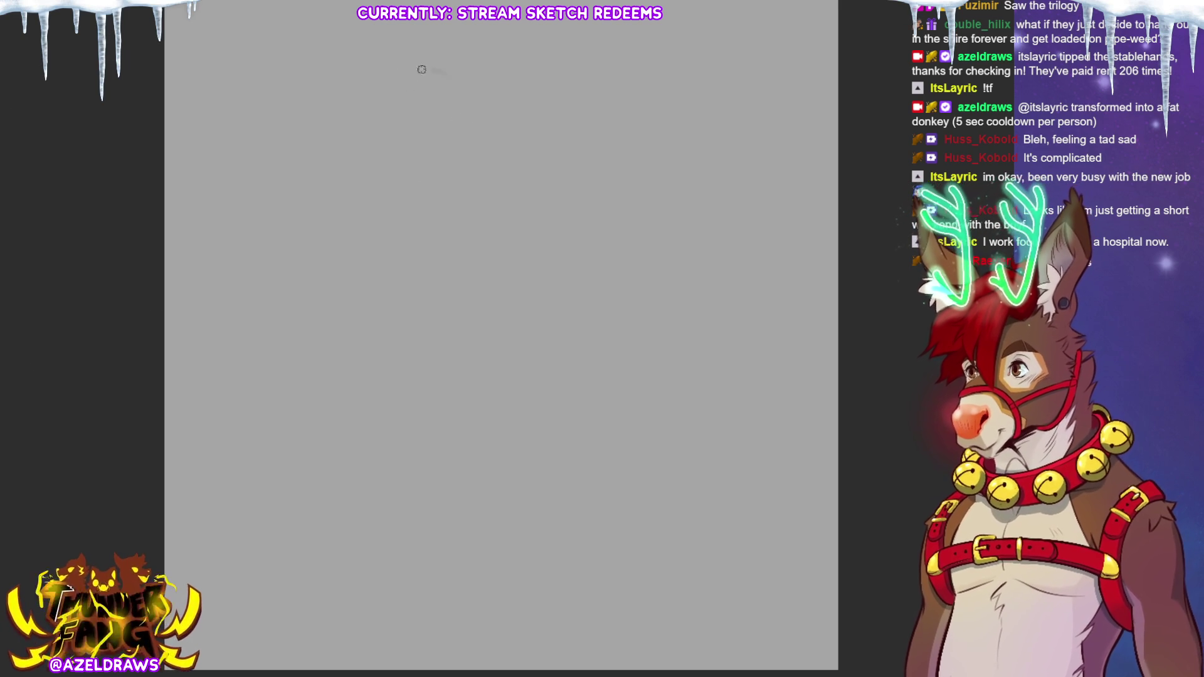
# Step: Sketch overlapping head circles and a snout loop near the top of the canvas
pyautogui.moveTo(432, 54)
pyautogui.mouseDown()
pyautogui.moveTo(430, 107)
pyautogui.moveTo(399, 150)
pyautogui.mouseUp()
pyautogui.moveTo(436, 97); pyautogui.dragTo(422, 47)
pyautogui.moveTo(330, 65)
pyautogui.mouseDown()
pyautogui.moveTo(451, 39)
pyautogui.moveTo(446, 57)
pyautogui.moveTo(405, 49)
pyautogui.moveTo(411, 94)
pyautogui.mouseUp()
pyautogui.moveTo(481, 73)
pyautogui.mouseDown()
pyautogui.moveTo(443, 110)
pyautogui.moveTo(470, 65)
pyautogui.mouseUp()
pyautogui.moveTo(377, 104)
pyautogui.mouseDown()
pyautogui.moveTo(452, 72)
pyautogui.moveTo(463, 76)
pyautogui.moveTo(431, 86)
pyautogui.moveTo(461, 83)
pyautogui.mouseUp()
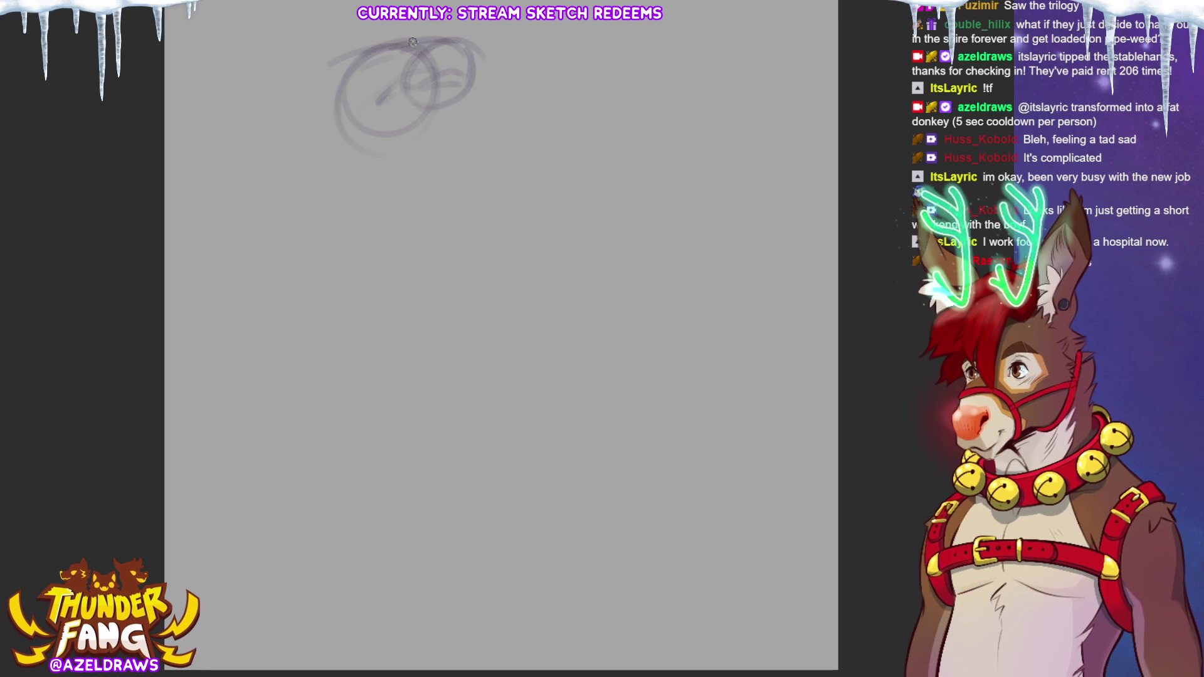
pyautogui.moveTo(370, 63); pyautogui.dragTo(378, 62)
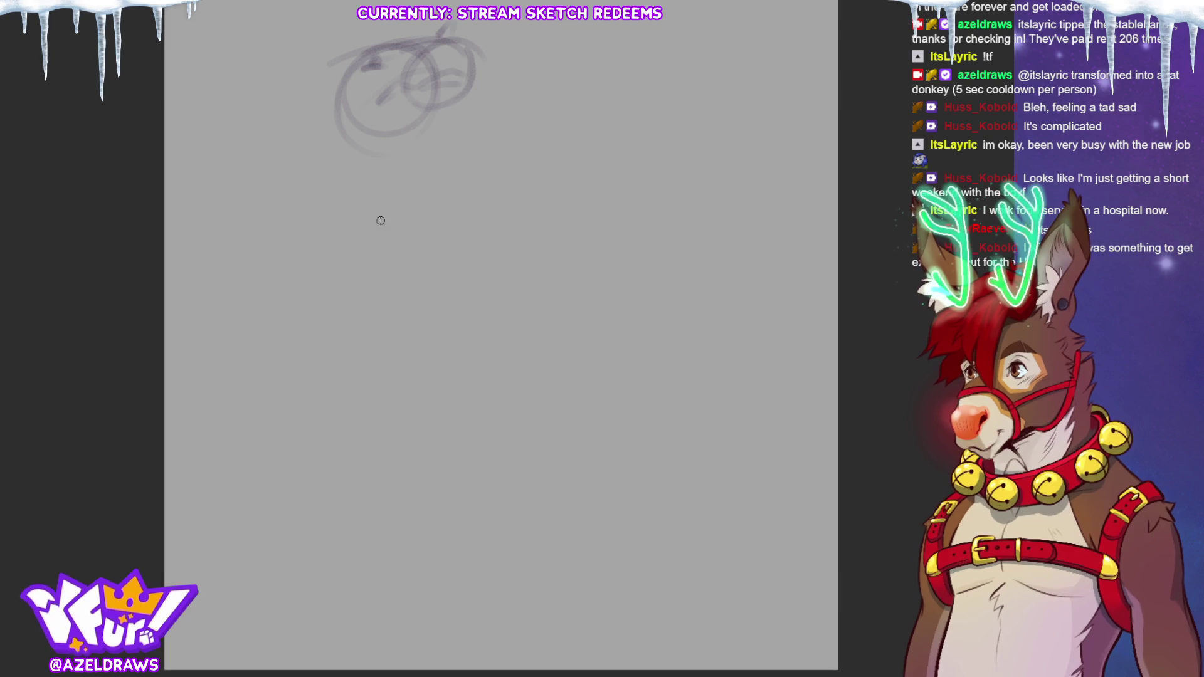
pyautogui.moveTo(336, 58)
pyautogui.mouseDown()
pyautogui.moveTo(400, 35)
pyautogui.moveTo(474, 50)
pyautogui.moveTo(468, 75)
pyautogui.mouseUp()
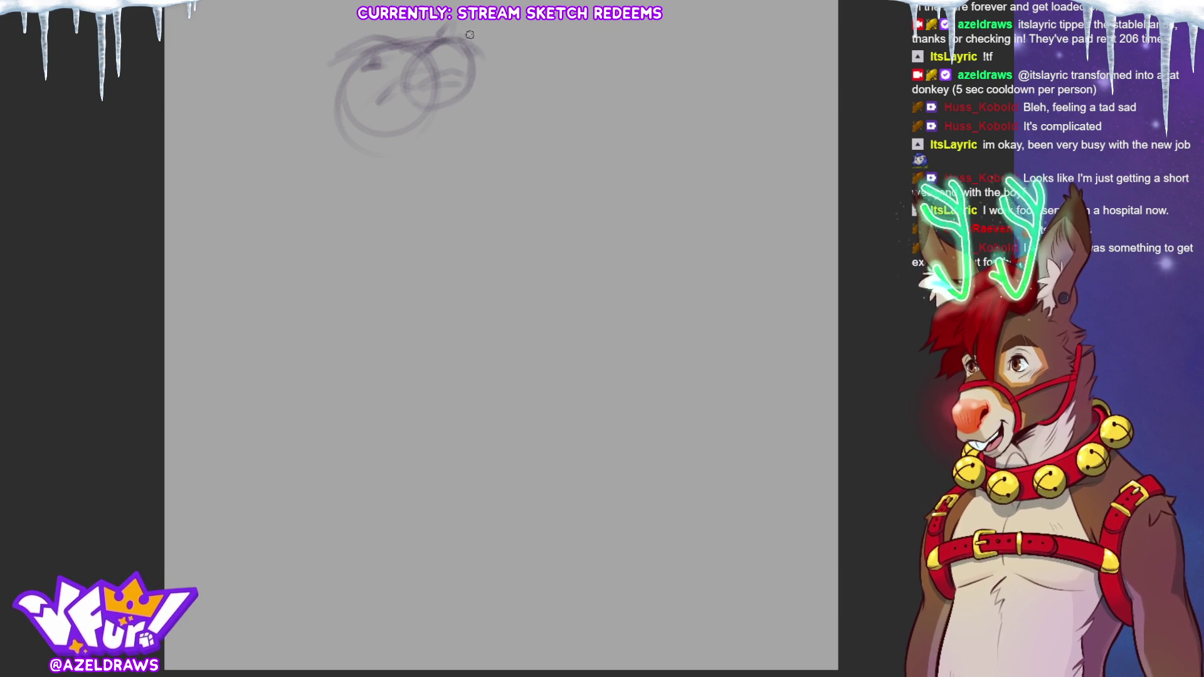
pyautogui.moveTo(484, 39); pyautogui.dragTo(472, 92)
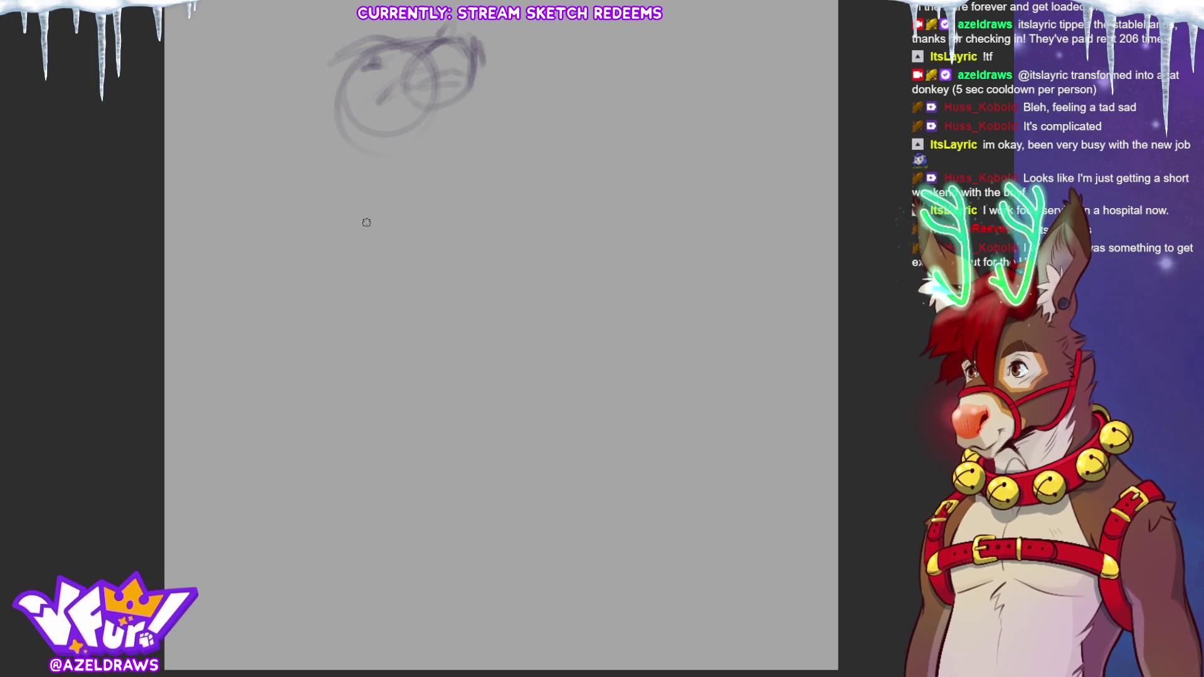
pyautogui.moveTo(394, 141); pyautogui.dragTo(473, 112)
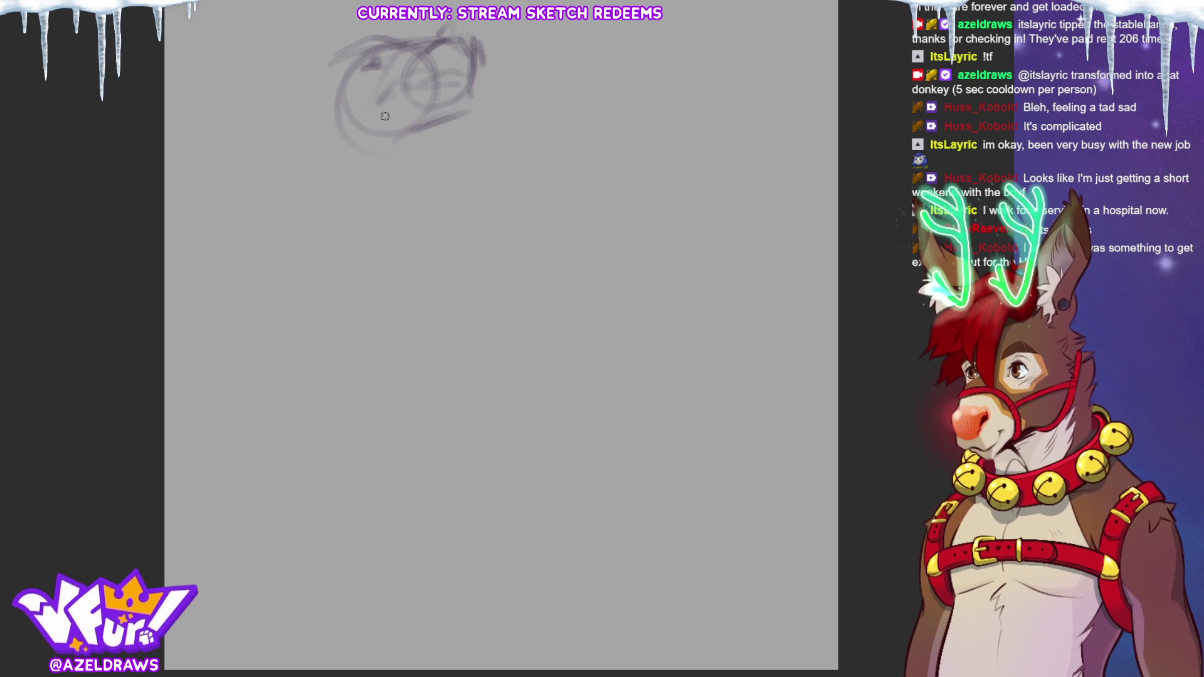
pyautogui.moveTo(339, 62)
pyautogui.mouseDown()
pyautogui.moveTo(312, 94)
pyautogui.moveTo(341, 143)
pyautogui.moveTo(392, 143)
pyautogui.moveTo(481, 91)
pyautogui.mouseUp()
pyautogui.moveTo(446, 41); pyautogui.dragTo(481, 70)
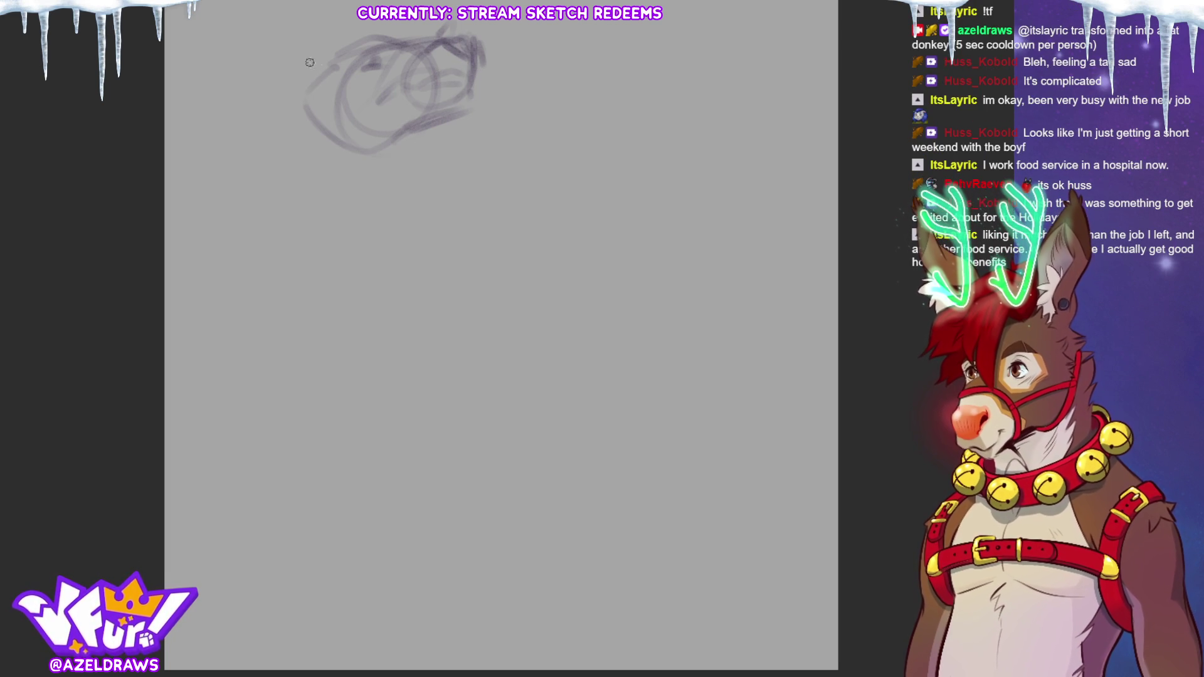
# Step: Undo a stray faint stroke and redraw the line extending left from the head
pyautogui.moveTo(258, 106); pyautogui.dragTo(304, 73)
pyautogui.hotkey('ctrl', 'z')
pyautogui.moveTo(284, 94)
pyautogui.mouseDown()
pyautogui.moveTo(239, 108)
pyautogui.moveTo(304, 114)
pyautogui.moveTo(393, 91)
pyautogui.mouseUp()
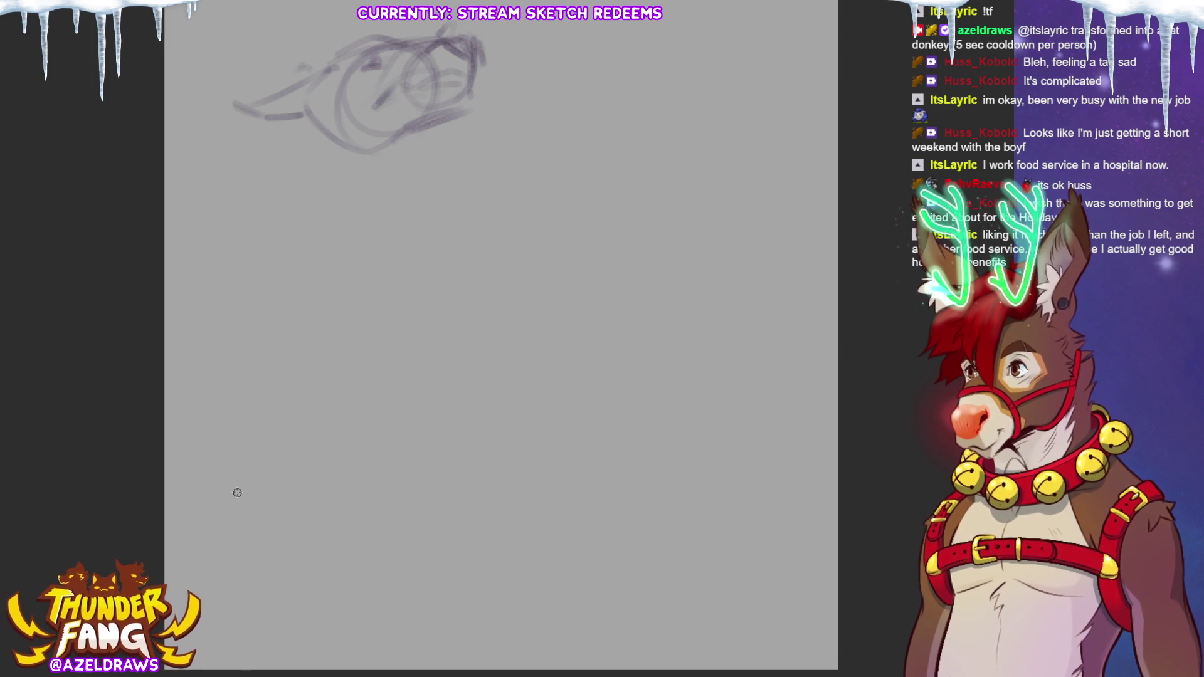
# Step: Sketch the long jaw curves, throat line and neck sides below the head
pyautogui.moveTo(306, 104)
pyautogui.mouseDown()
pyautogui.moveTo(276, 215)
pyautogui.moveTo(288, 167)
pyautogui.moveTo(280, 200)
pyautogui.moveTo(379, 285)
pyautogui.mouseUp()
pyautogui.moveTo(267, 179); pyautogui.dragTo(445, 299)
pyautogui.moveTo(412, 122); pyautogui.dragTo(424, 203)
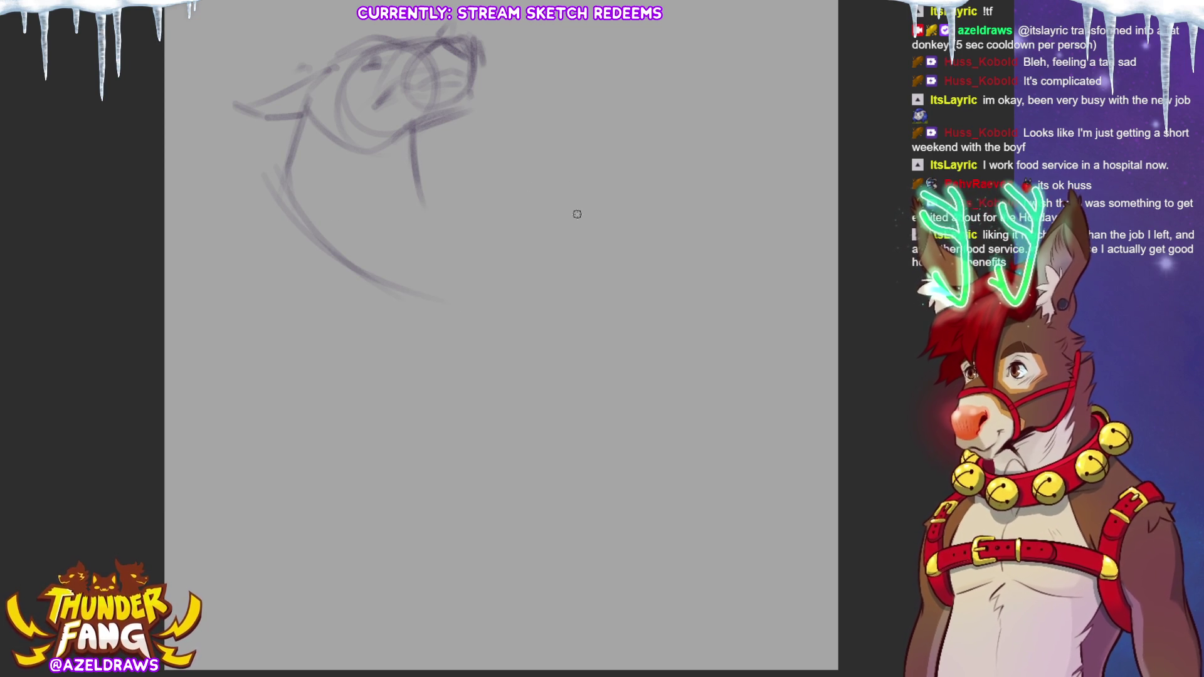
pyautogui.moveTo(433, 122)
pyautogui.mouseDown()
pyautogui.moveTo(417, 146)
pyautogui.moveTo(442, 237)
pyautogui.mouseUp()
pyautogui.moveTo(323, 116)
pyautogui.mouseDown()
pyautogui.moveTo(326, 197)
pyautogui.moveTo(412, 282)
pyautogui.mouseUp()
pyautogui.moveTo(423, 157); pyautogui.dragTo(433, 203)
pyautogui.moveTo(282, 169)
pyautogui.mouseDown()
pyautogui.moveTo(328, 294)
pyautogui.moveTo(327, 282)
pyautogui.moveTo(385, 317)
pyautogui.mouseUp()
pyautogui.moveTo(326, 267); pyautogui.dragTo(410, 300)
pyautogui.moveTo(427, 233); pyautogui.dragTo(431, 257)
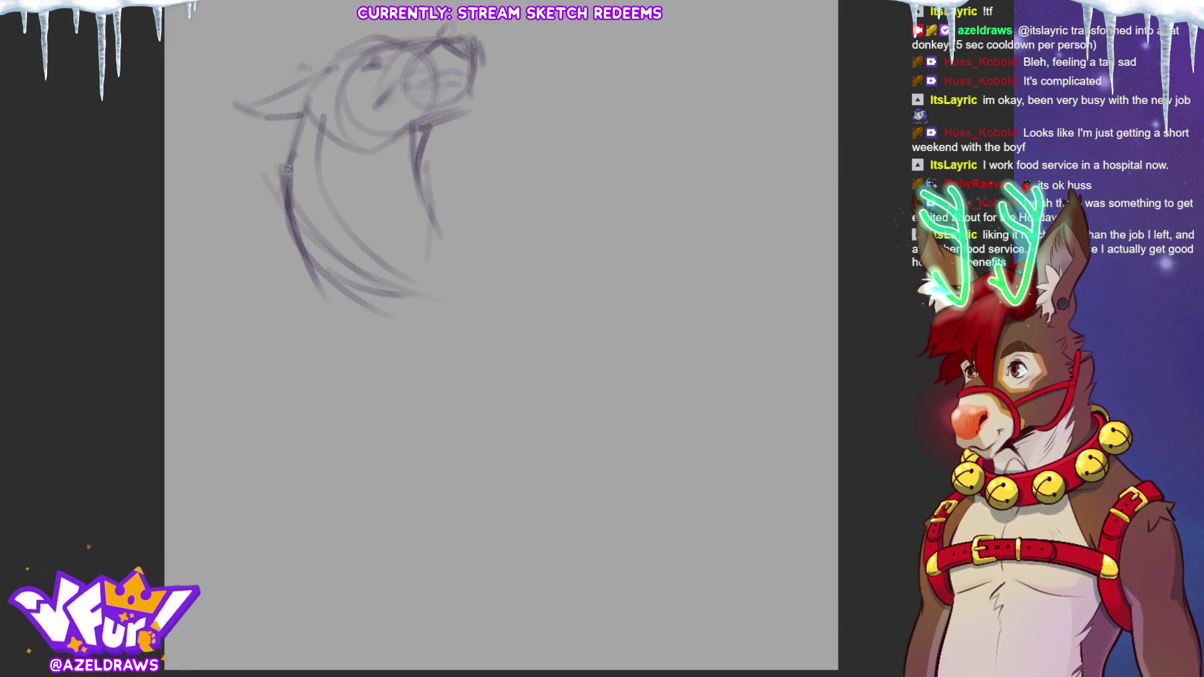
# Step: Add outer back and body curves along the left side of the sketch
pyautogui.moveTo(288, 172); pyautogui.dragTo(251, 202)
pyautogui.moveTo(293, 139)
pyautogui.mouseDown()
pyautogui.moveTo(267, 168)
pyautogui.moveTo(266, 328)
pyautogui.mouseUp()
pyautogui.moveTo(246, 250); pyautogui.dragTo(341, 302)
pyautogui.moveTo(260, 161)
pyautogui.mouseDown()
pyautogui.moveTo(192, 256)
pyautogui.moveTo(201, 376)
pyautogui.moveTo(341, 318)
pyautogui.moveTo(188, 364)
pyautogui.mouseUp()
pyautogui.moveTo(239, 226); pyautogui.dragTo(226, 288)
pyautogui.moveTo(229, 337); pyautogui.dragTo(226, 291)
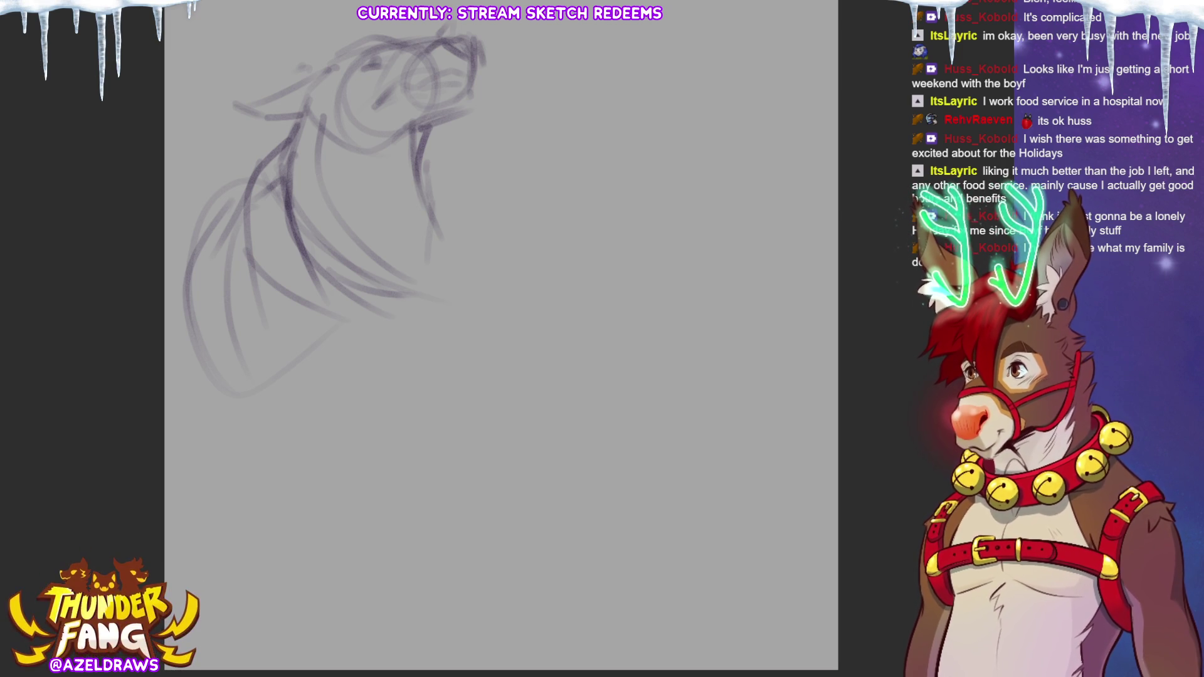
pyautogui.moveTo(427, 92)
pyautogui.mouseDown()
pyautogui.moveTo(419, 137)
pyautogui.moveTo(435, 138)
pyautogui.mouseUp()
# Step: Add the ear, thicker neck lines, the jaw curve and a long chest line
pyautogui.moveTo(474, 94); pyautogui.dragTo(468, 113)
pyautogui.moveTo(321, 69); pyautogui.dragTo(287, 85)
pyautogui.moveTo(433, 120); pyautogui.dragTo(406, 210)
pyautogui.moveTo(346, 146)
pyautogui.mouseDown()
pyautogui.moveTo(348, 172)
pyautogui.moveTo(414, 196)
pyautogui.mouseUp()
pyautogui.moveTo(404, 145); pyautogui.dragTo(421, 204)
pyautogui.moveTo(339, 227); pyautogui.dragTo(403, 271)
pyautogui.moveTo(282, 266)
pyautogui.mouseDown()
pyautogui.moveTo(271, 386)
pyautogui.moveTo(326, 428)
pyautogui.mouseUp()
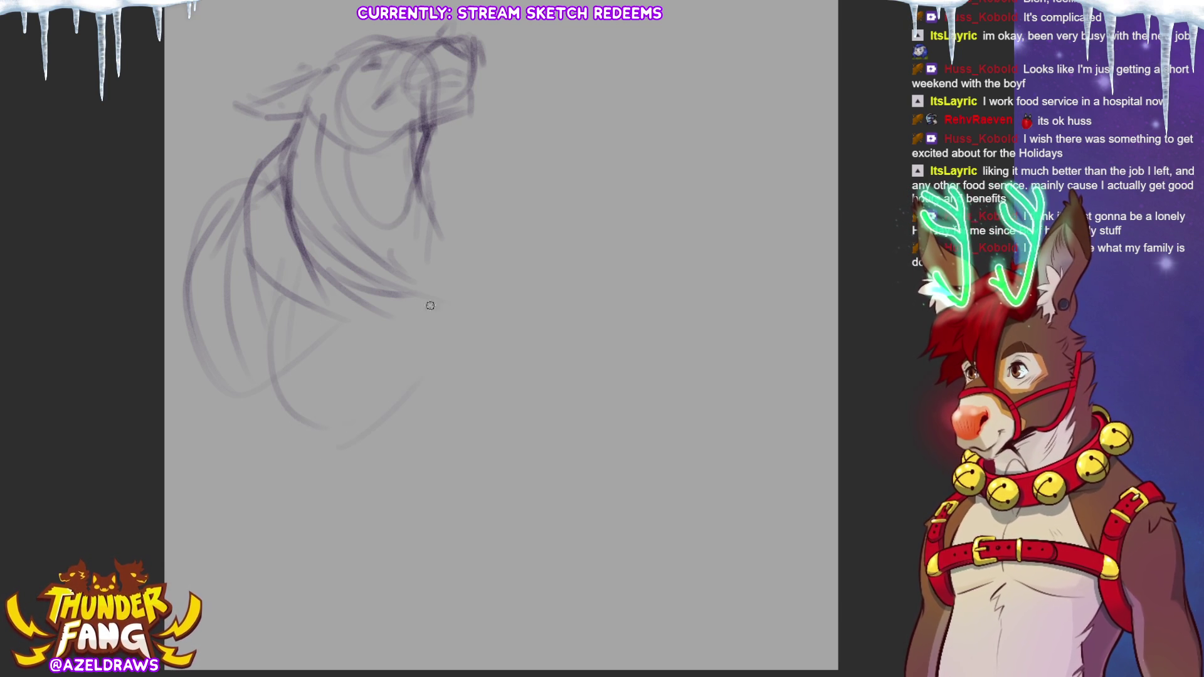
pyautogui.moveTo(254, 220)
pyautogui.mouseDown()
pyautogui.moveTo(297, 393)
pyautogui.moveTo(502, 301)
pyautogui.mouseUp()
# Step: Sketch a large fist oval beside the head and left arm curves, then start Free Transform
pyautogui.moveTo(442, 162); pyautogui.dragTo(492, 204)
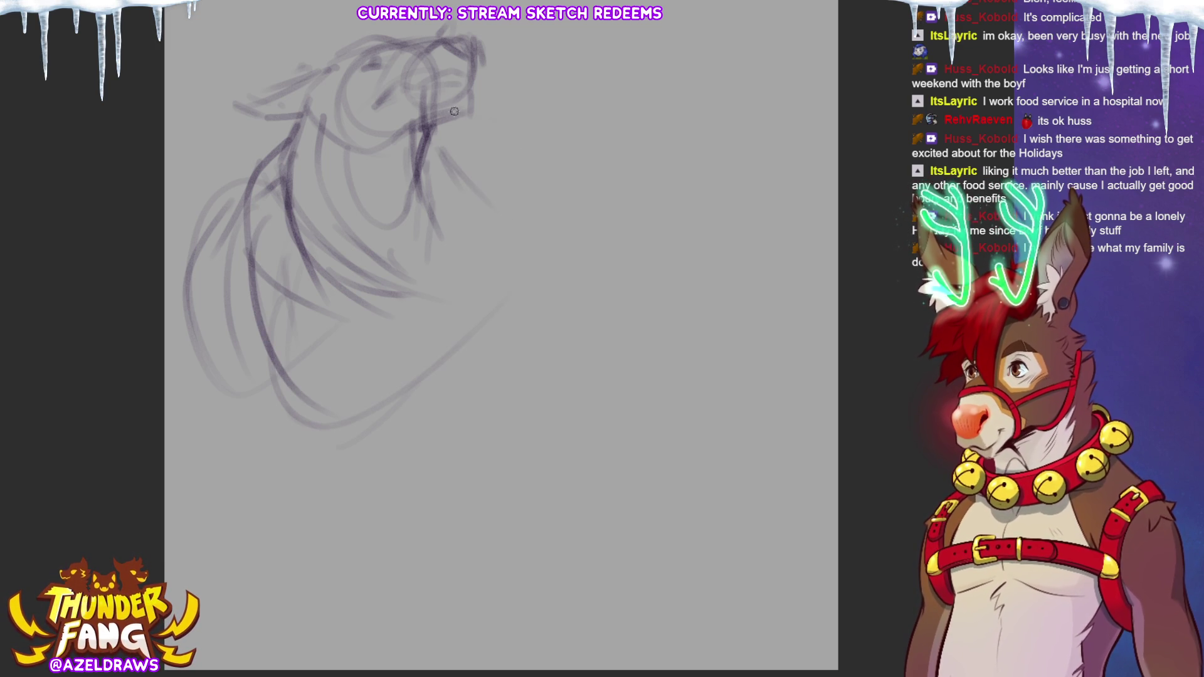
pyautogui.moveTo(442, 132)
pyautogui.mouseDown()
pyautogui.moveTo(586, 140)
pyautogui.moveTo(436, 177)
pyautogui.moveTo(632, 182)
pyautogui.moveTo(630, 170)
pyautogui.mouseUp()
pyautogui.moveTo(567, 125); pyautogui.dragTo(614, 160)
pyautogui.moveTo(527, 175); pyautogui.dragTo(593, 216)
pyautogui.moveTo(480, 237)
pyautogui.mouseDown()
pyautogui.moveTo(537, 282)
pyautogui.moveTo(656, 215)
pyautogui.moveTo(640, 209)
pyautogui.mouseUp()
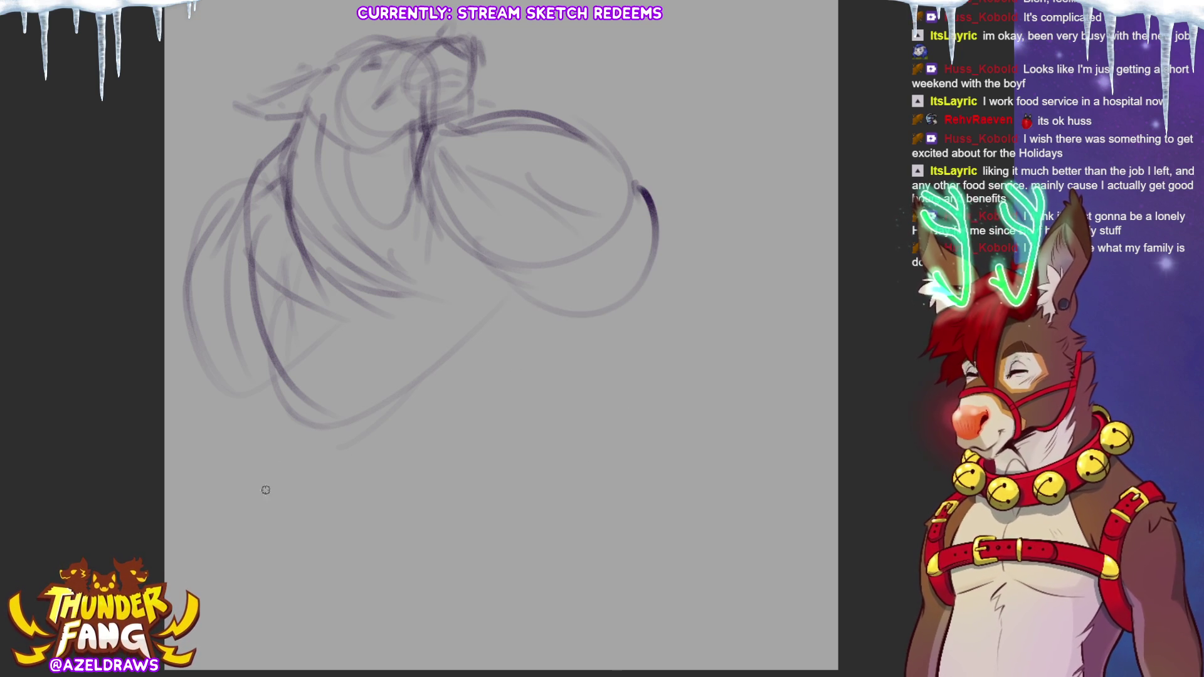
pyautogui.moveTo(196, 300)
pyautogui.mouseDown()
pyautogui.moveTo(183, 351)
pyautogui.moveTo(244, 467)
pyautogui.mouseUp()
pyautogui.moveTo(313, 406); pyautogui.dragTo(279, 470)
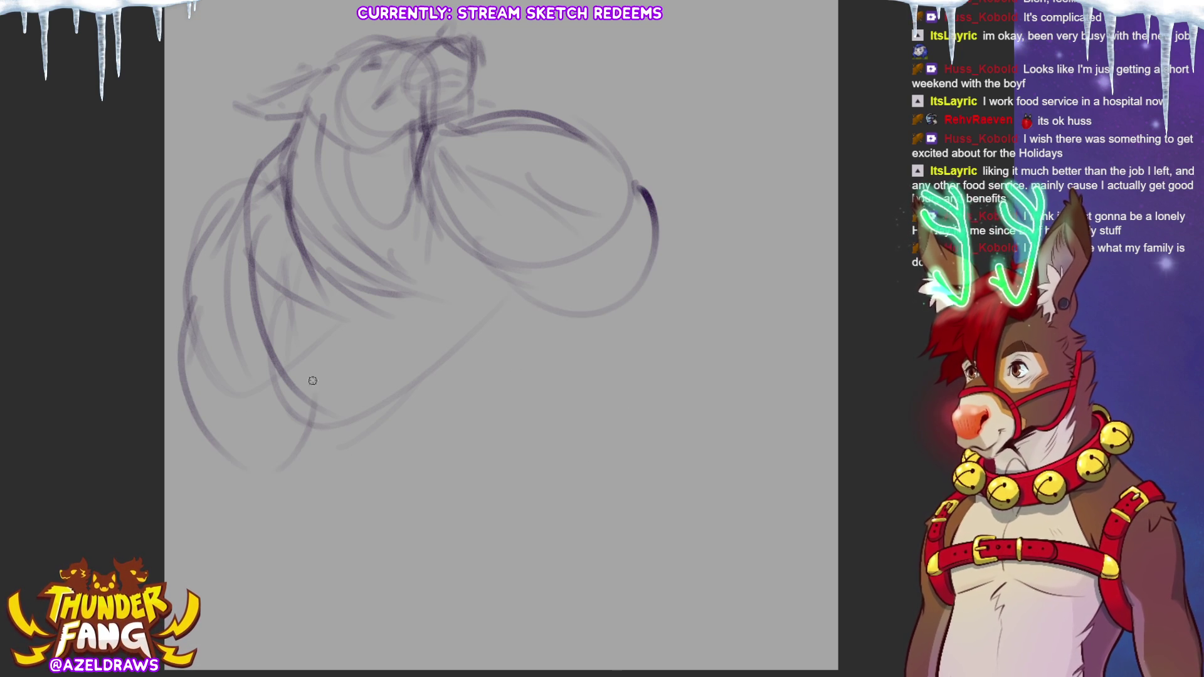
pyautogui.hotkey('ctrl', 't')
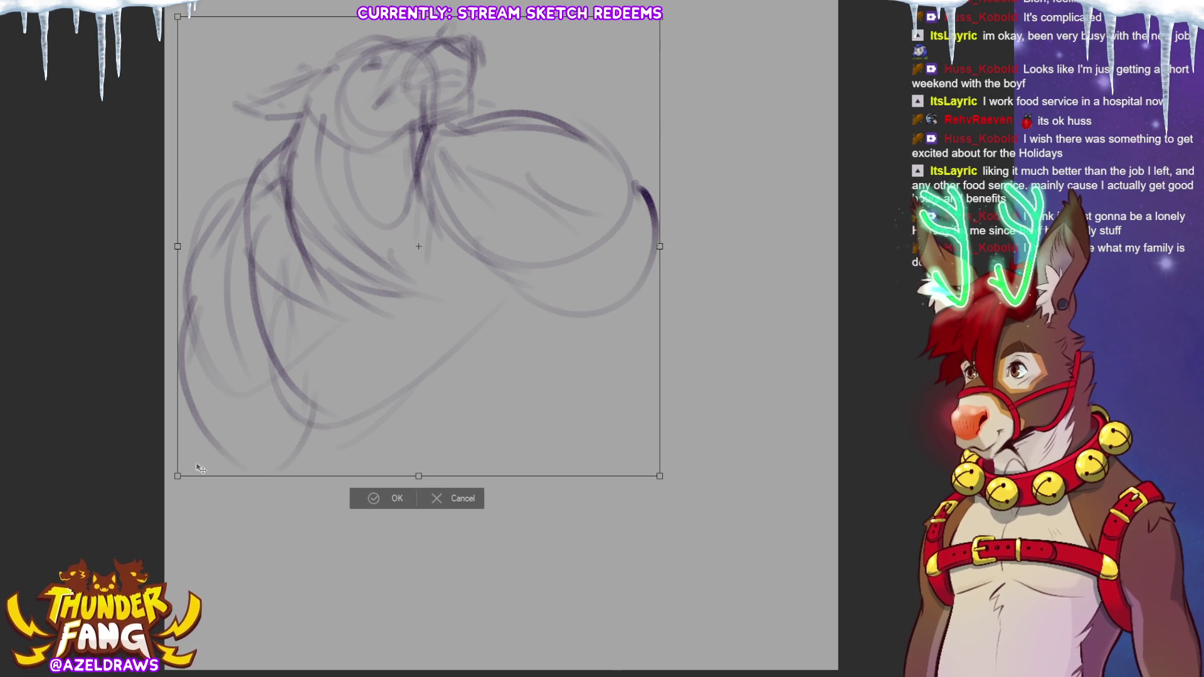
# Step: Scale the sketch down slightly from the bottom-left corner and start the arm's outer curves
pyautogui.moveTo(219, 434); pyautogui.dragTo(259, 396)
pyautogui.click(393, 452)
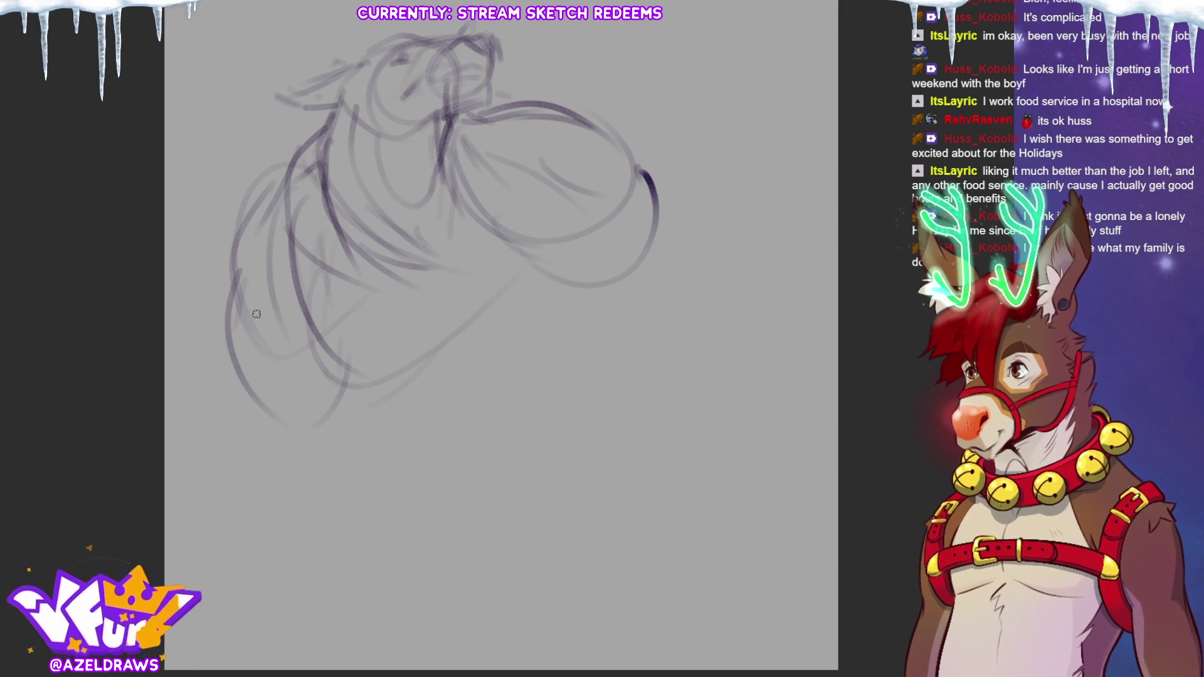
pyautogui.moveTo(238, 333)
pyautogui.mouseDown()
pyautogui.moveTo(228, 433)
pyautogui.moveTo(263, 521)
pyautogui.mouseUp()
pyautogui.moveTo(342, 400); pyautogui.dragTo(353, 517)
# Step: Draw the forearm lines and wrist, then a rough clawed hand at the canvas bottom
pyautogui.moveTo(202, 432)
pyautogui.mouseDown()
pyautogui.moveTo(290, 543)
pyautogui.moveTo(338, 549)
pyautogui.mouseUp()
pyautogui.moveTo(361, 409)
pyautogui.mouseDown()
pyautogui.moveTo(368, 495)
pyautogui.moveTo(340, 379)
pyautogui.mouseUp()
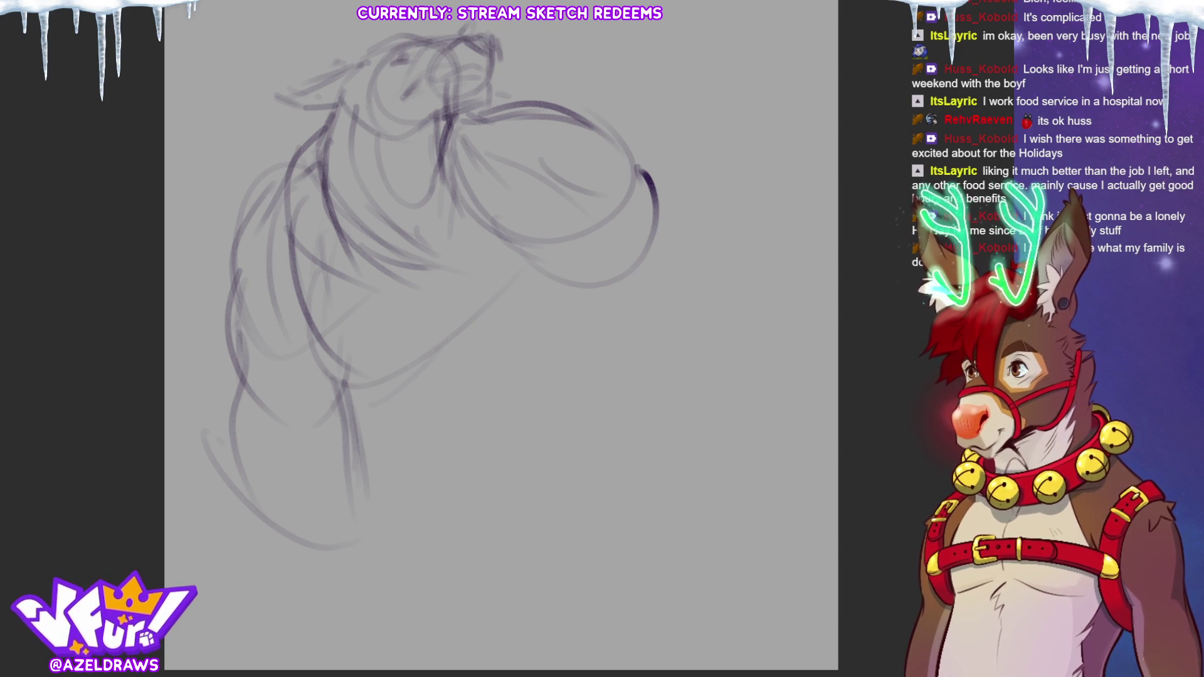
pyautogui.moveTo(359, 510); pyautogui.dragTo(352, 535)
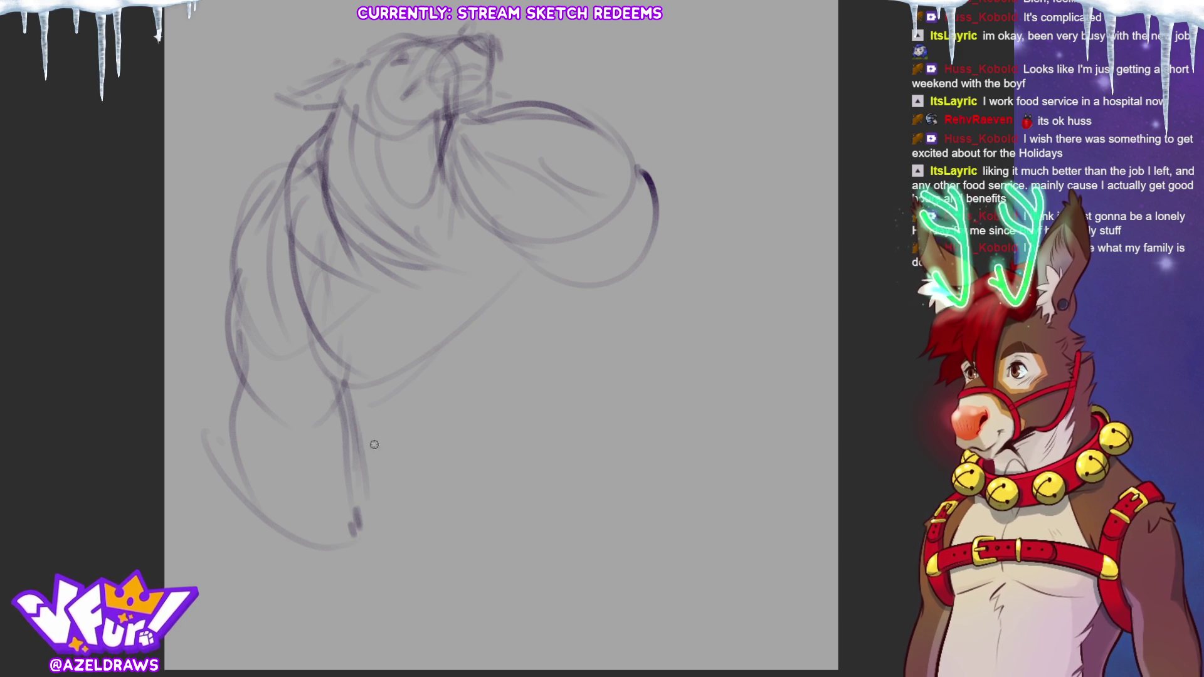
pyautogui.moveTo(268, 515); pyautogui.dragTo(266, 560)
pyautogui.moveTo(260, 568); pyautogui.dragTo(298, 627)
pyautogui.moveTo(325, 563)
pyautogui.mouseDown()
pyautogui.moveTo(315, 597)
pyautogui.moveTo(377, 634)
pyautogui.moveTo(396, 595)
pyautogui.moveTo(381, 631)
pyautogui.moveTo(338, 565)
pyautogui.moveTo(322, 611)
pyautogui.moveTo(358, 636)
pyautogui.moveTo(289, 629)
pyautogui.moveTo(330, 643)
pyautogui.moveTo(315, 590)
pyautogui.moveTo(320, 612)
pyautogui.moveTo(361, 636)
pyautogui.moveTo(339, 572)
pyautogui.moveTo(370, 599)
pyautogui.moveTo(385, 577)
pyautogui.moveTo(401, 621)
pyautogui.moveTo(353, 649)
pyautogui.moveTo(339, 644)
pyautogui.moveTo(376, 646)
pyautogui.moveTo(370, 607)
pyautogui.moveTo(370, 656)
pyautogui.moveTo(383, 619)
pyautogui.mouseUp()
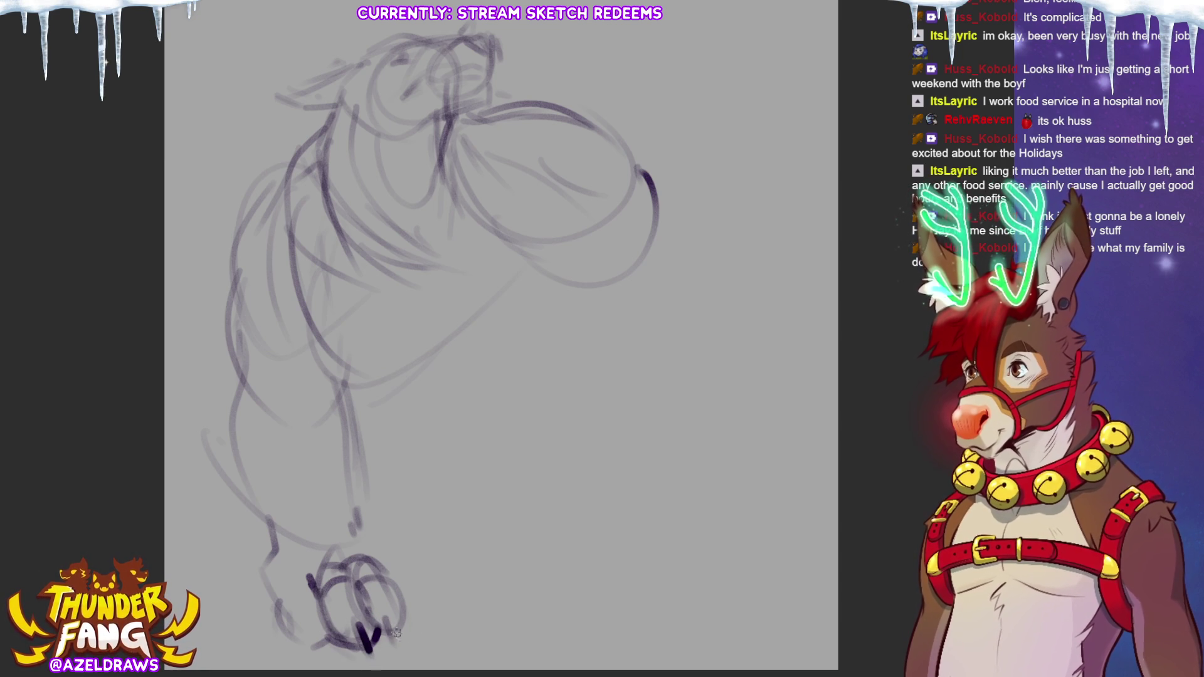
# Step: Ink dark claws on the hand and darken the knuckle lines above them
pyautogui.moveTo(360, 624); pyautogui.dragTo(376, 659)
pyautogui.moveTo(395, 613); pyautogui.dragTo(403, 646)
pyautogui.moveTo(307, 634); pyautogui.dragTo(312, 653)
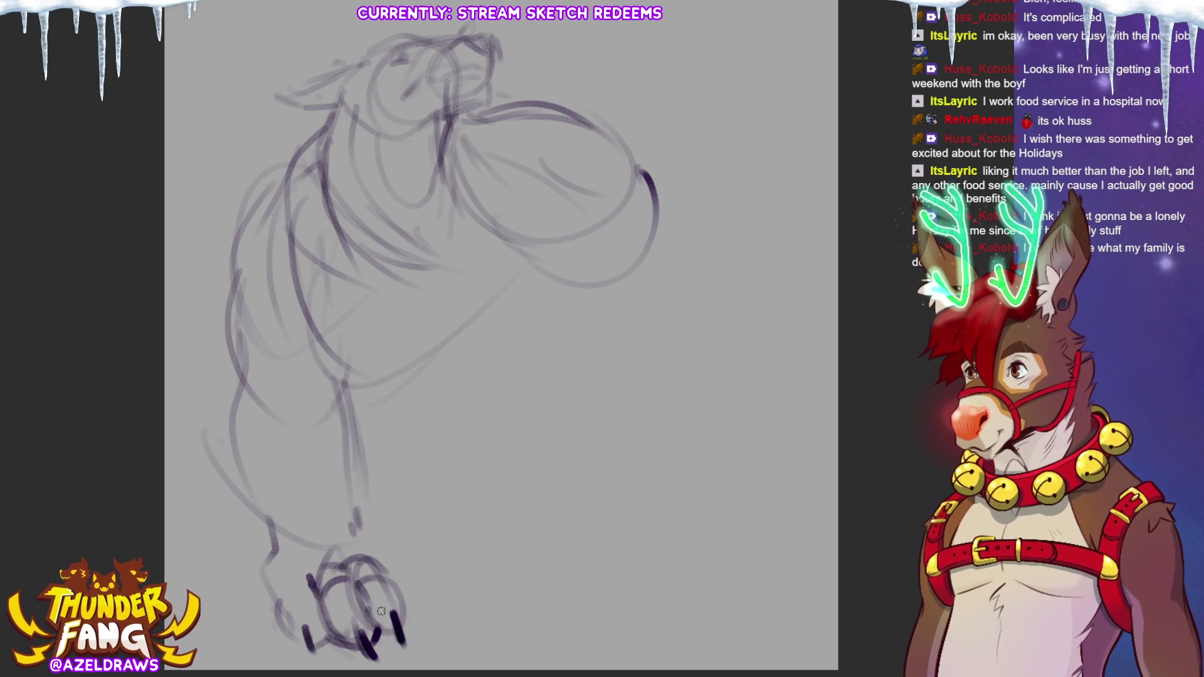
pyautogui.moveTo(356, 520)
pyautogui.mouseDown()
pyautogui.moveTo(426, 555)
pyautogui.moveTo(424, 593)
pyautogui.moveTo(401, 597)
pyautogui.moveTo(414, 602)
pyautogui.mouseUp()
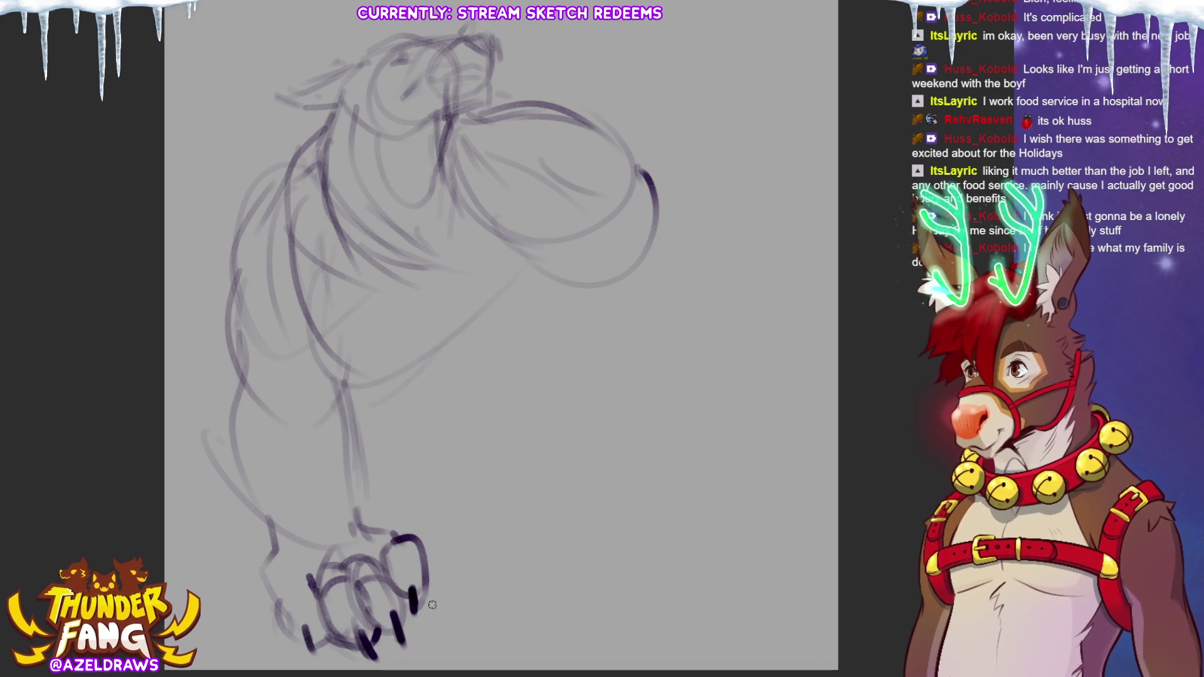
# Step: Trace firmer contours down the back, shoulder, arm and inner elbow
pyautogui.moveTo(235, 248); pyautogui.dragTo(211, 322)
pyautogui.moveTo(219, 276)
pyautogui.mouseDown()
pyautogui.moveTo(226, 355)
pyautogui.moveTo(254, 384)
pyautogui.mouseUp()
pyautogui.moveTo(244, 307); pyautogui.dragTo(239, 178)
pyautogui.moveTo(300, 151)
pyautogui.mouseDown()
pyautogui.moveTo(216, 235)
pyautogui.moveTo(219, 304)
pyautogui.mouseUp()
pyautogui.moveTo(213, 248)
pyautogui.mouseDown()
pyautogui.moveTo(249, 496)
pyautogui.moveTo(212, 382)
pyautogui.mouseUp()
pyautogui.moveTo(232, 446)
pyautogui.mouseDown()
pyautogui.moveTo(211, 338)
pyautogui.moveTo(237, 395)
pyautogui.mouseUp()
pyautogui.moveTo(342, 500)
pyautogui.mouseDown()
pyautogui.moveTo(343, 519)
pyautogui.moveTo(345, 420)
pyautogui.mouseUp()
pyautogui.moveTo(242, 353)
pyautogui.mouseDown()
pyautogui.moveTo(295, 401)
pyautogui.moveTo(321, 380)
pyautogui.mouseUp()
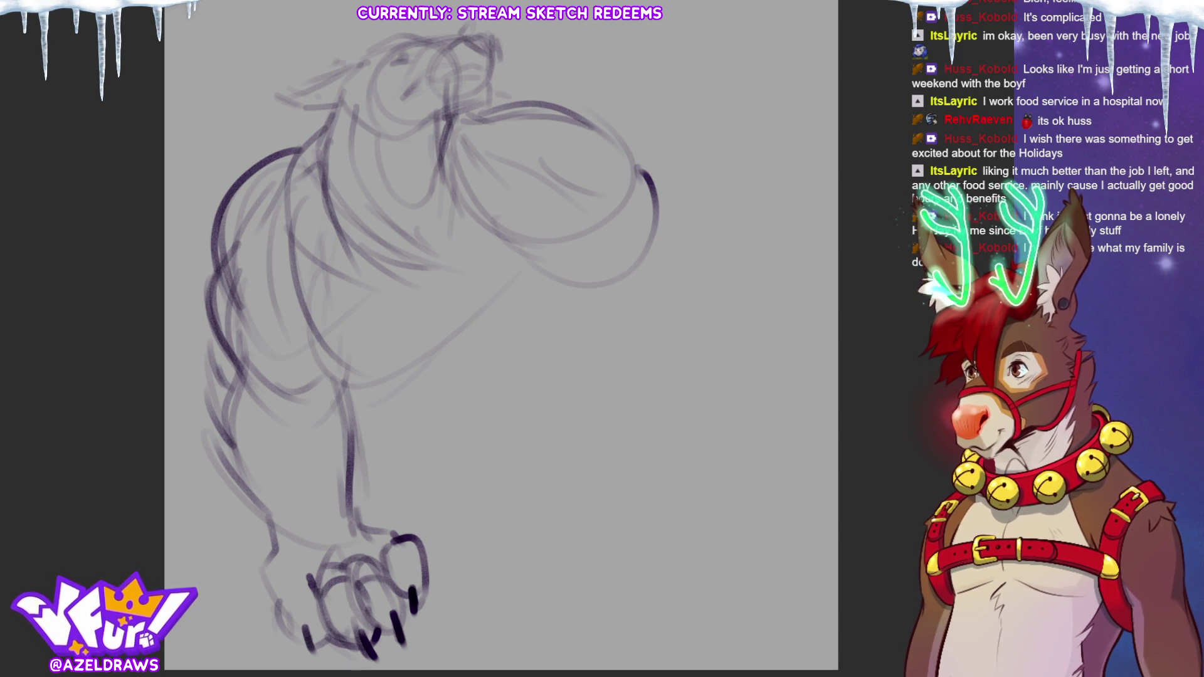
# Step: Add a thumb claw at the wrist and re-ink the eye, muzzle, ear and head outline
pyautogui.moveTo(311, 499)
pyautogui.mouseDown()
pyautogui.moveTo(304, 558)
pyautogui.moveTo(340, 515)
pyautogui.mouseUp()
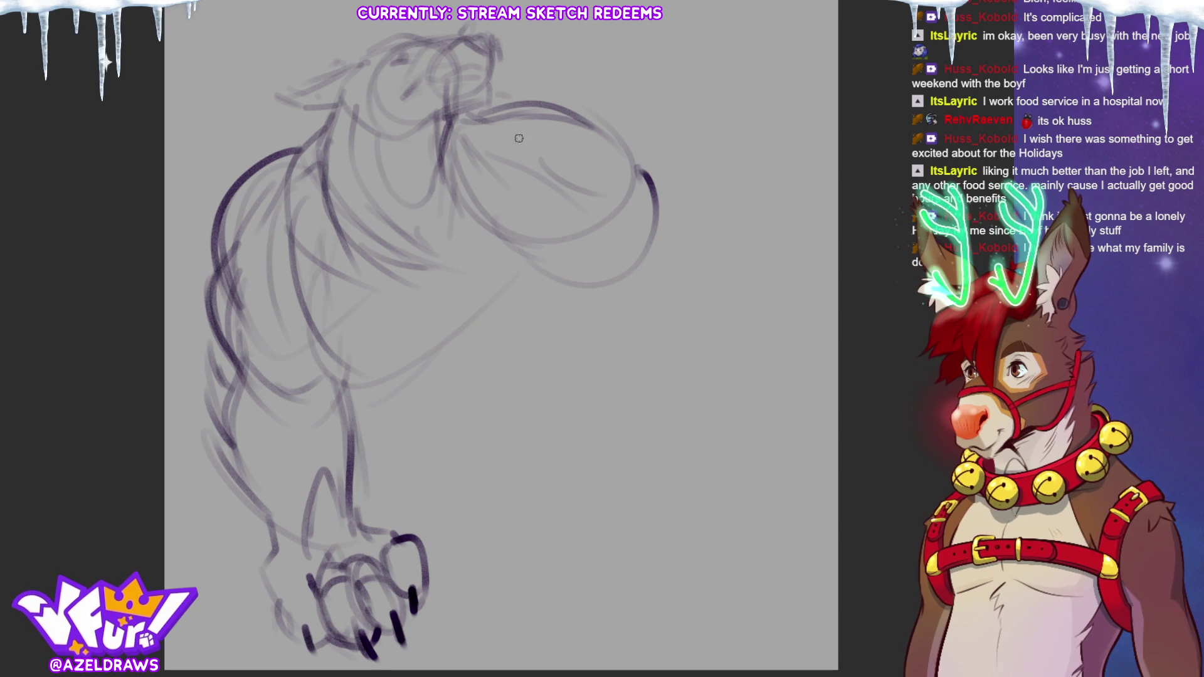
pyautogui.moveTo(401, 97)
pyautogui.mouseDown()
pyautogui.moveTo(470, 66)
pyautogui.moveTo(443, 89)
pyautogui.moveTo(445, 77)
pyautogui.moveTo(453, 100)
pyautogui.mouseUp()
pyautogui.moveTo(493, 65); pyautogui.dragTo(495, 90)
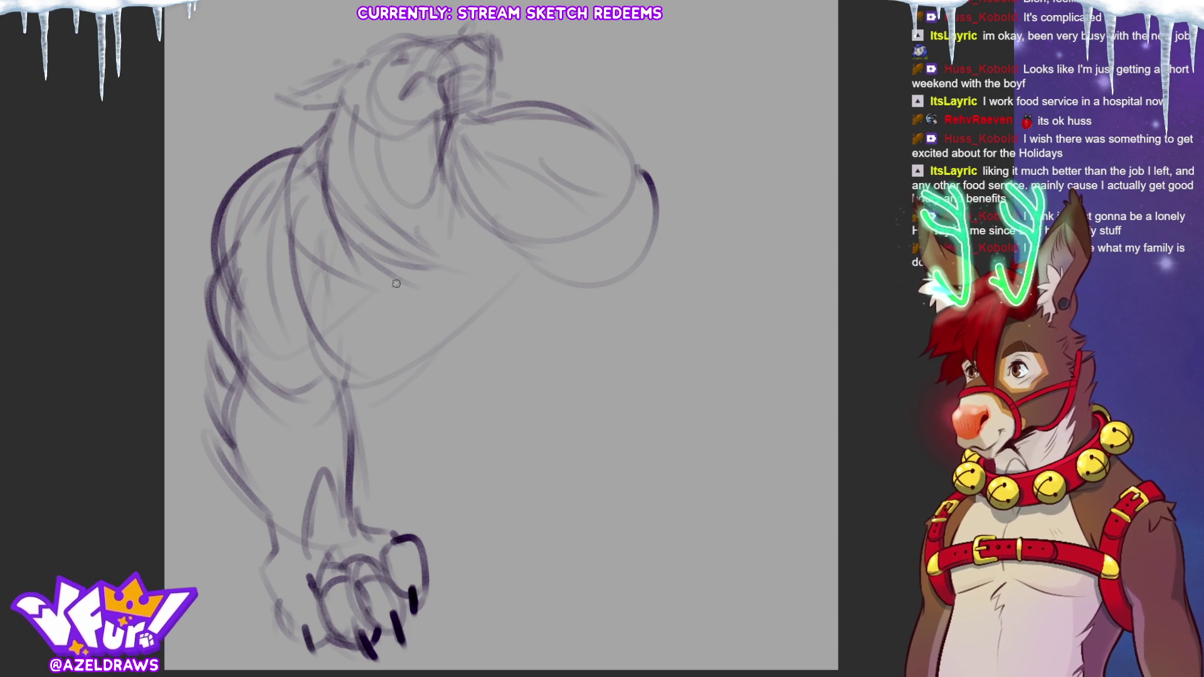
pyautogui.moveTo(359, 131)
pyautogui.mouseDown()
pyautogui.moveTo(404, 133)
pyautogui.moveTo(483, 100)
pyautogui.moveTo(469, 116)
pyautogui.mouseUp()
pyautogui.moveTo(353, 104)
pyautogui.mouseDown()
pyautogui.moveTo(339, 86)
pyautogui.moveTo(318, 128)
pyautogui.moveTo(383, 164)
pyautogui.mouseUp()
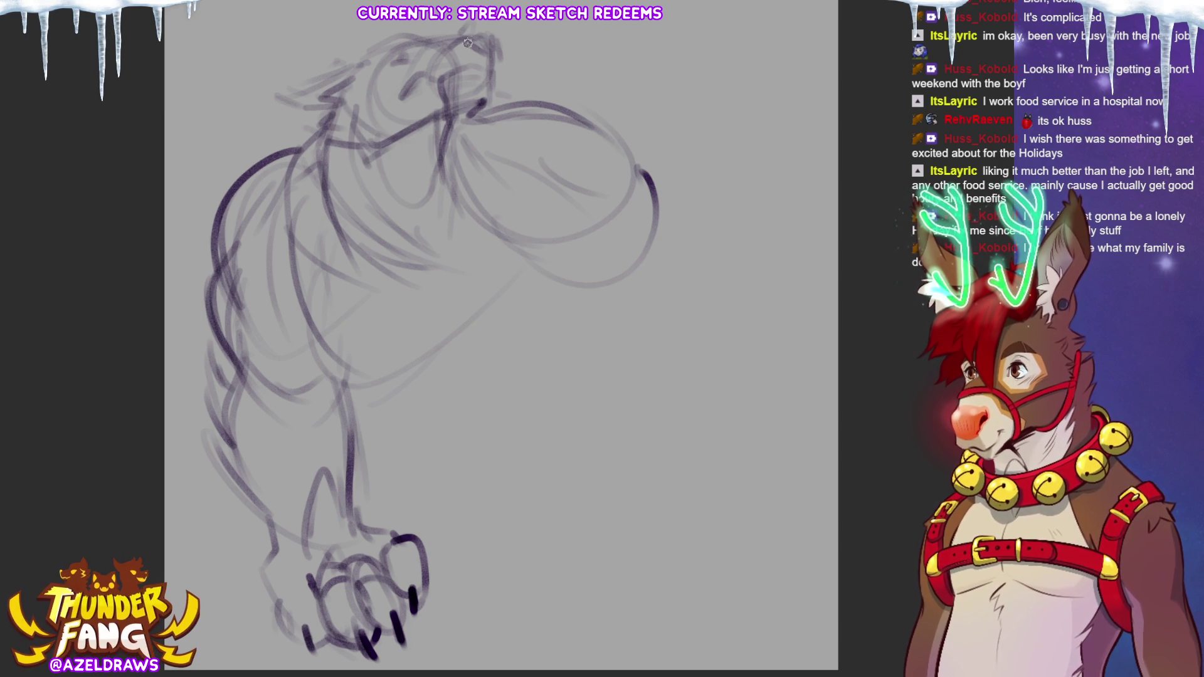
pyautogui.moveTo(358, 64)
pyautogui.mouseDown()
pyautogui.moveTo(284, 88)
pyautogui.moveTo(309, 99)
pyautogui.mouseUp()
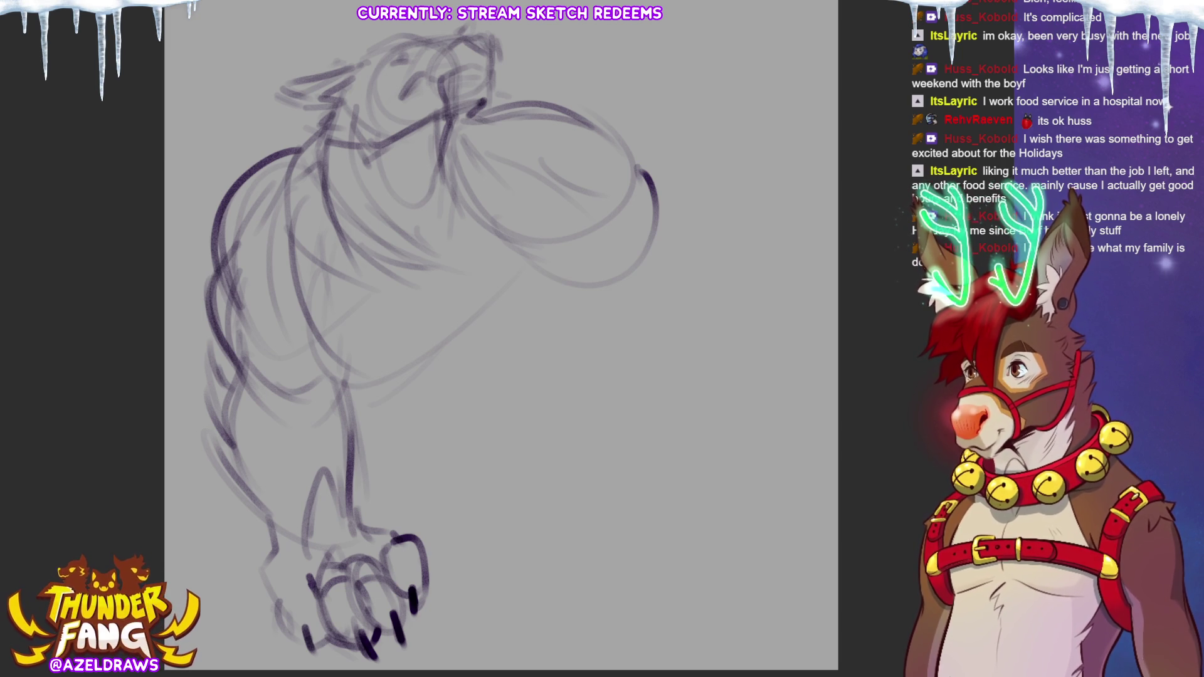
# Step: Re-ink the back of the neck, chest and torso lines down to the belly bottom
pyautogui.moveTo(312, 137)
pyautogui.mouseDown()
pyautogui.moveTo(272, 170)
pyautogui.moveTo(237, 257)
pyautogui.moveTo(370, 306)
pyautogui.moveTo(445, 302)
pyautogui.moveTo(505, 211)
pyautogui.mouseUp()
pyautogui.moveTo(471, 118)
pyautogui.mouseDown()
pyautogui.moveTo(527, 105)
pyautogui.moveTo(574, 133)
pyautogui.mouseUp()
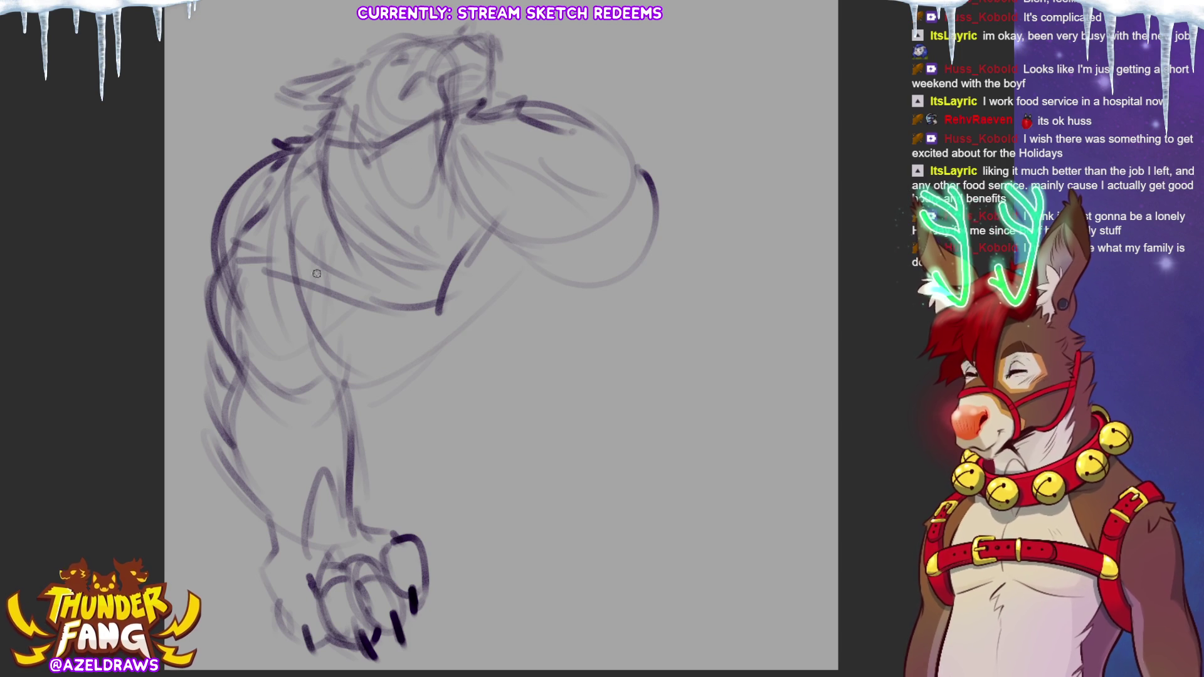
pyautogui.moveTo(316, 164)
pyautogui.mouseDown()
pyautogui.moveTo(345, 230)
pyautogui.moveTo(399, 251)
pyautogui.mouseUp()
pyautogui.moveTo(447, 134); pyautogui.dragTo(442, 227)
pyautogui.moveTo(361, 179)
pyautogui.mouseDown()
pyautogui.moveTo(404, 248)
pyautogui.moveTo(352, 235)
pyautogui.moveTo(303, 191)
pyautogui.moveTo(295, 221)
pyautogui.mouseUp()
pyautogui.moveTo(427, 220)
pyautogui.mouseDown()
pyautogui.moveTo(414, 248)
pyautogui.moveTo(442, 241)
pyautogui.mouseUp()
pyautogui.moveTo(449, 194); pyautogui.dragTo(477, 161)
pyautogui.moveTo(399, 301)
pyautogui.mouseDown()
pyautogui.moveTo(414, 317)
pyautogui.moveTo(438, 310)
pyautogui.moveTo(434, 332)
pyautogui.mouseUp()
pyautogui.moveTo(279, 270)
pyautogui.mouseDown()
pyautogui.moveTo(311, 358)
pyautogui.moveTo(431, 341)
pyautogui.mouseUp()
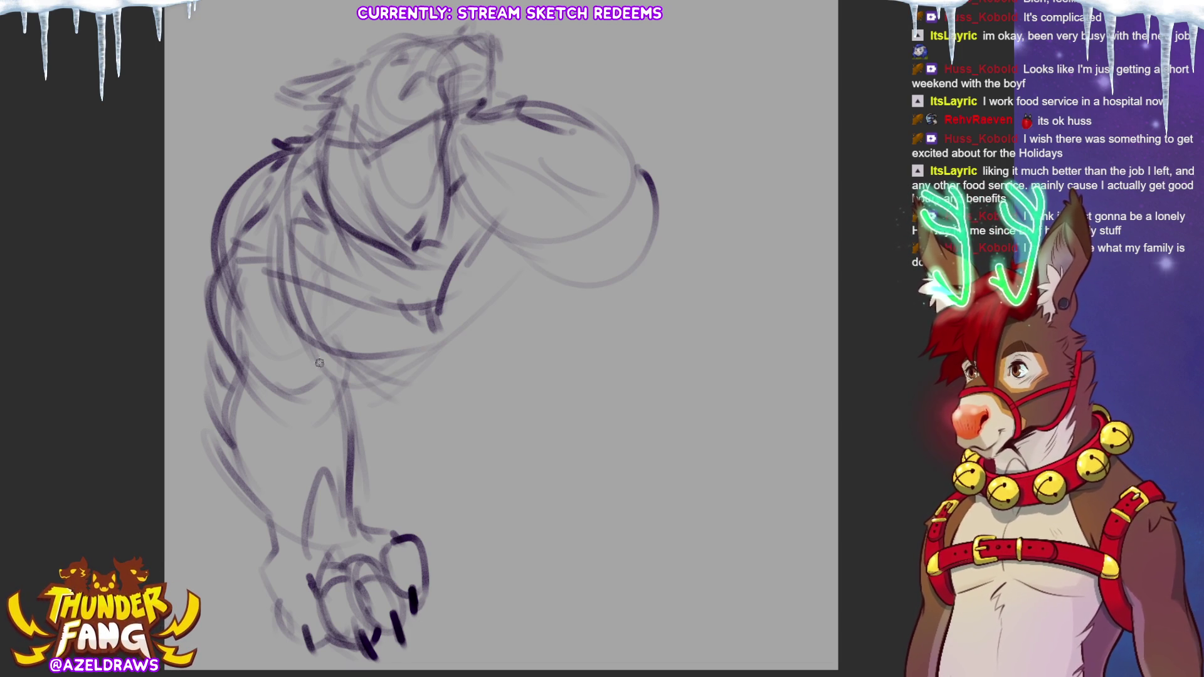
# Step: Re-ink the belly curve beside the arm and the curve under the forearm
pyautogui.moveTo(374, 370)
pyautogui.mouseDown()
pyautogui.moveTo(439, 301)
pyautogui.moveTo(432, 332)
pyautogui.moveTo(547, 327)
pyautogui.mouseUp()
pyautogui.moveTo(476, 344); pyautogui.dragTo(572, 299)
pyautogui.moveTo(484, 229)
pyautogui.mouseDown()
pyautogui.moveTo(428, 316)
pyautogui.moveTo(434, 347)
pyautogui.mouseUp()
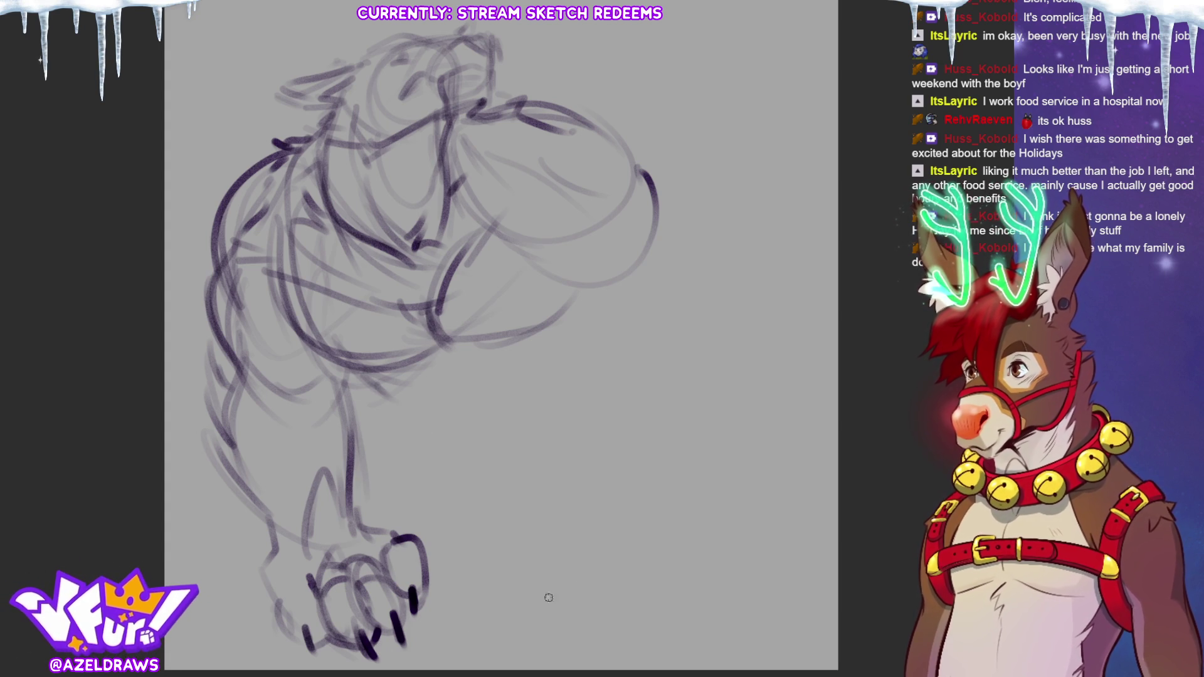
pyautogui.moveTo(664, 359); pyautogui.dragTo(676, 368)
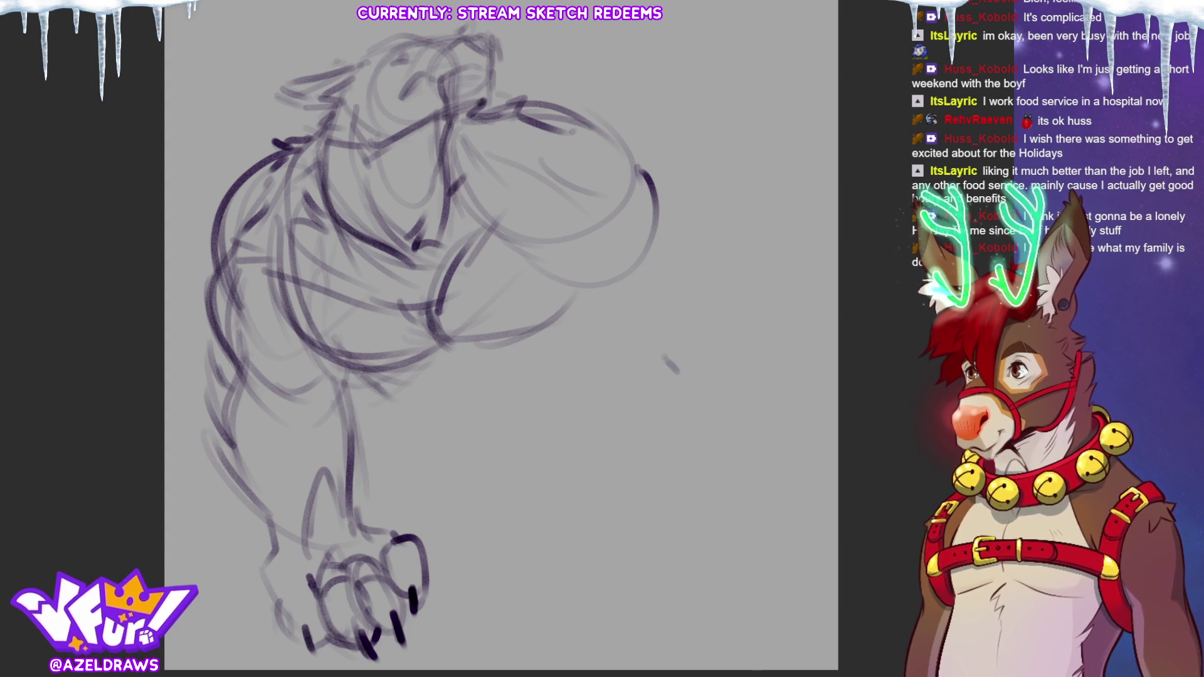
# Step: Rough in a rounded bent leg with its outer edge, knee and lower curve beneath the arm
pyautogui.moveTo(348, 357); pyautogui.dragTo(471, 464)
pyautogui.moveTo(418, 420); pyautogui.dragTo(491, 470)
pyautogui.moveTo(371, 382)
pyautogui.mouseDown()
pyautogui.moveTo(461, 467)
pyautogui.moveTo(555, 457)
pyautogui.moveTo(555, 432)
pyautogui.mouseUp()
pyautogui.moveTo(599, 269); pyautogui.dragTo(545, 433)
pyautogui.moveTo(574, 335); pyautogui.dragTo(553, 420)
pyautogui.moveTo(592, 315); pyautogui.dragTo(554, 394)
pyautogui.moveTo(593, 283)
pyautogui.mouseDown()
pyautogui.moveTo(506, 363)
pyautogui.moveTo(518, 364)
pyautogui.mouseUp()
pyautogui.moveTo(518, 365); pyautogui.dragTo(518, 422)
pyautogui.moveTo(359, 381)
pyautogui.mouseDown()
pyautogui.moveTo(426, 411)
pyautogui.moveTo(402, 435)
pyautogui.moveTo(439, 453)
pyautogui.moveTo(476, 442)
pyautogui.moveTo(544, 459)
pyautogui.mouseUp()
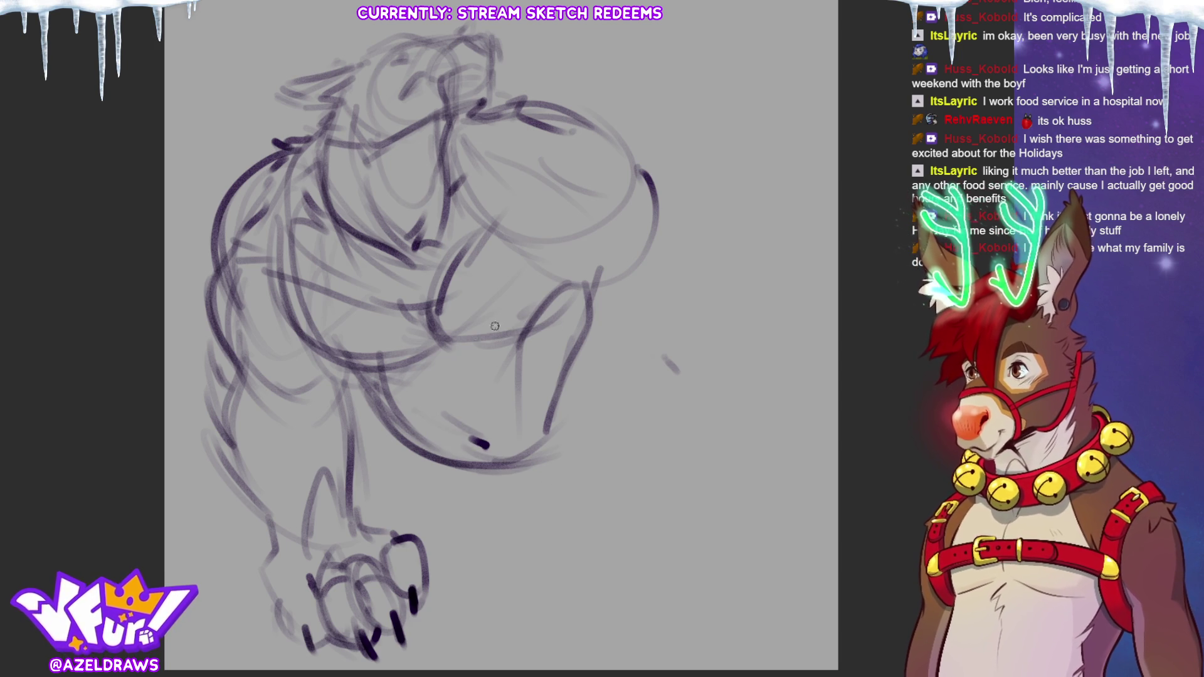
# Step: Refine the belly line with extra strokes below it, then start Free Transform
pyautogui.moveTo(428, 335)
pyautogui.mouseDown()
pyautogui.moveTo(450, 420)
pyautogui.moveTo(468, 390)
pyautogui.moveTo(451, 398)
pyautogui.mouseUp()
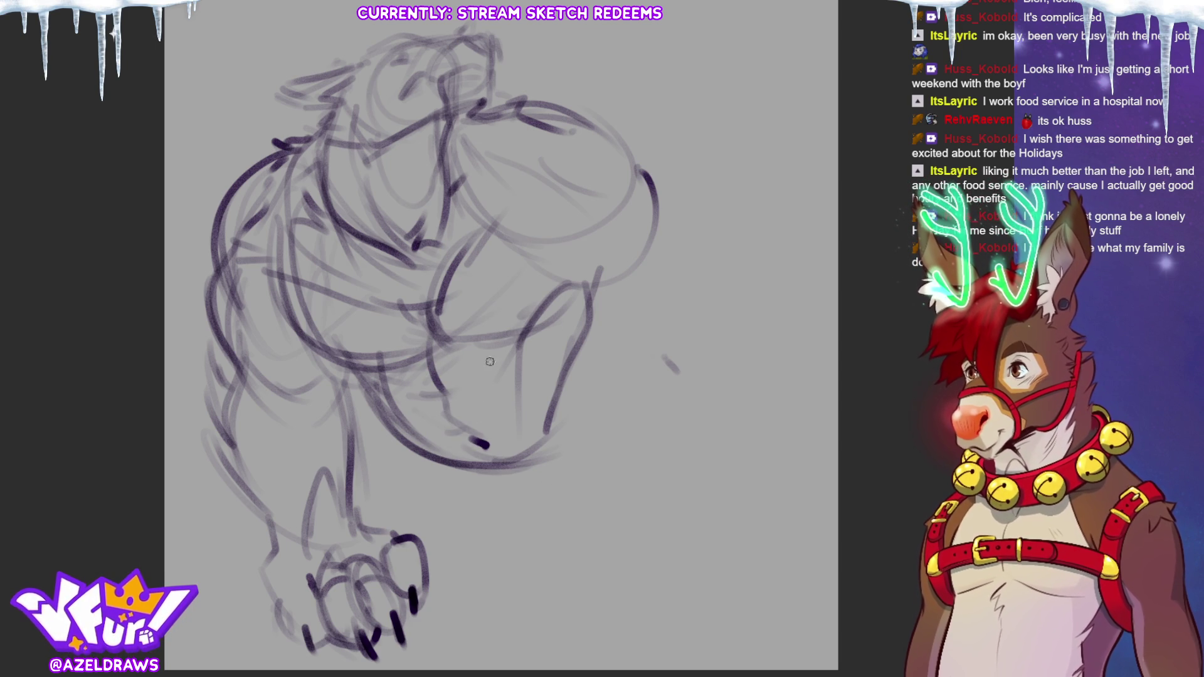
pyautogui.moveTo(467, 466)
pyautogui.mouseDown()
pyautogui.moveTo(485, 491)
pyautogui.moveTo(431, 440)
pyautogui.moveTo(486, 511)
pyautogui.moveTo(583, 502)
pyautogui.mouseUp()
pyautogui.moveTo(568, 438); pyautogui.dragTo(521, 446)
pyautogui.moveTo(474, 455)
pyautogui.mouseDown()
pyautogui.moveTo(518, 527)
pyautogui.moveTo(567, 558)
pyautogui.mouseUp()
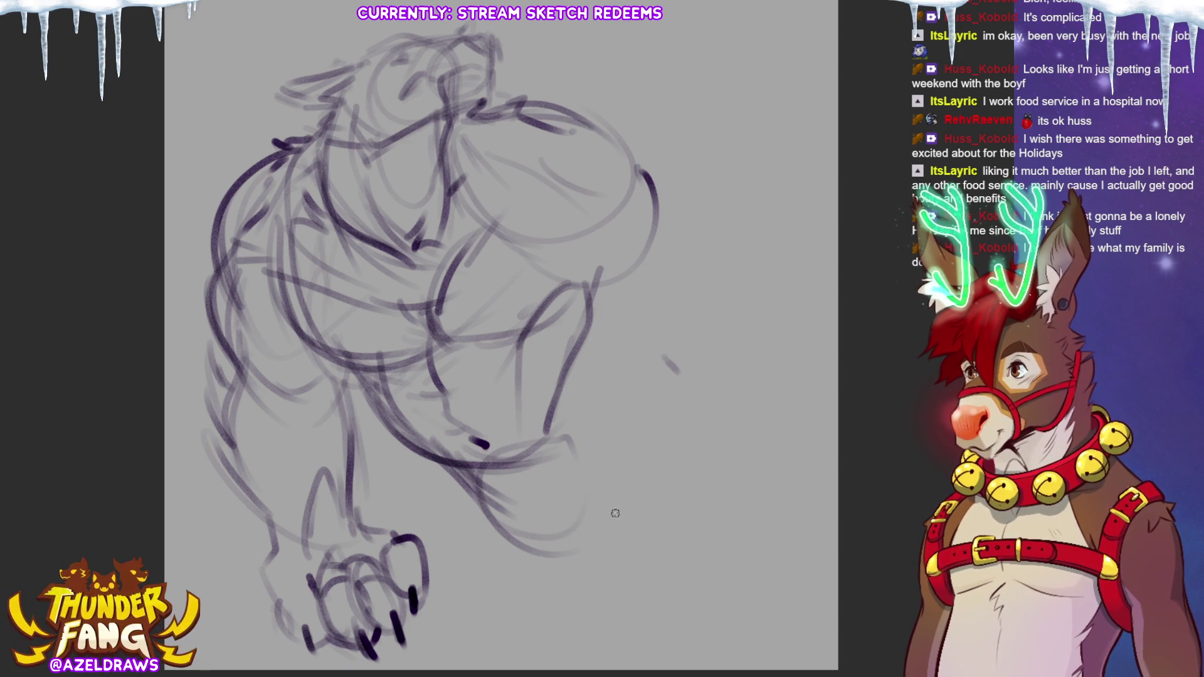
pyautogui.hotkey('ctrl', 't')
# Step: Shrink the whole sketch slightly, then lasso the left arm and enlarge it toward the lower left
pyautogui.moveTo(687, 355)
pyautogui.mouseDown()
pyautogui.moveTo(637, 356)
pyautogui.moveTo(700, 322)
pyautogui.mouseUp()
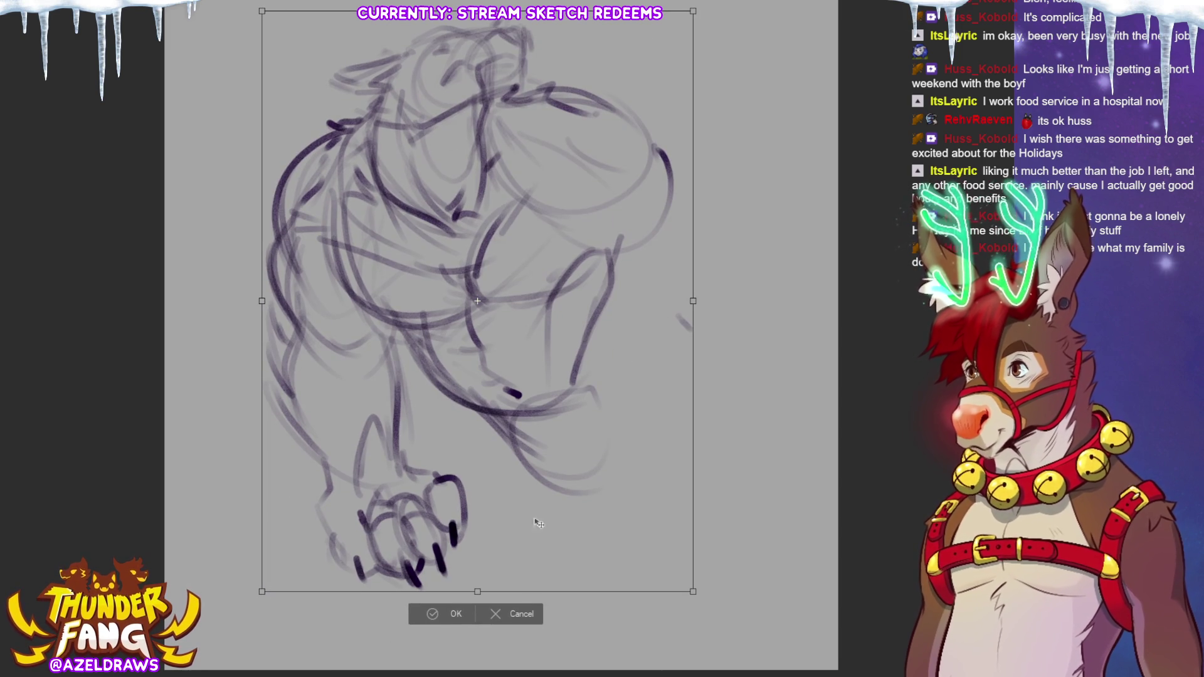
pyautogui.click(430, 614)
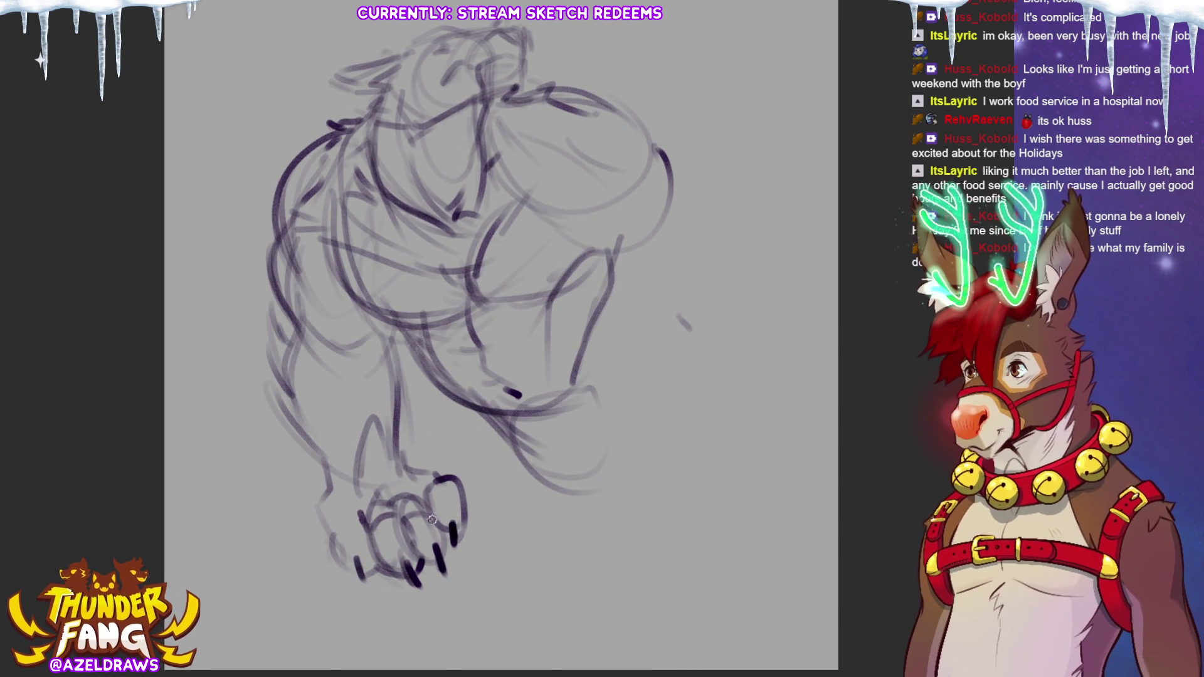
pyautogui.moveTo(408, 367)
pyautogui.mouseDown()
pyautogui.moveTo(392, 323)
pyautogui.moveTo(292, 225)
pyautogui.moveTo(311, 119)
pyautogui.moveTo(213, 419)
pyautogui.moveTo(406, 326)
pyautogui.mouseUp()
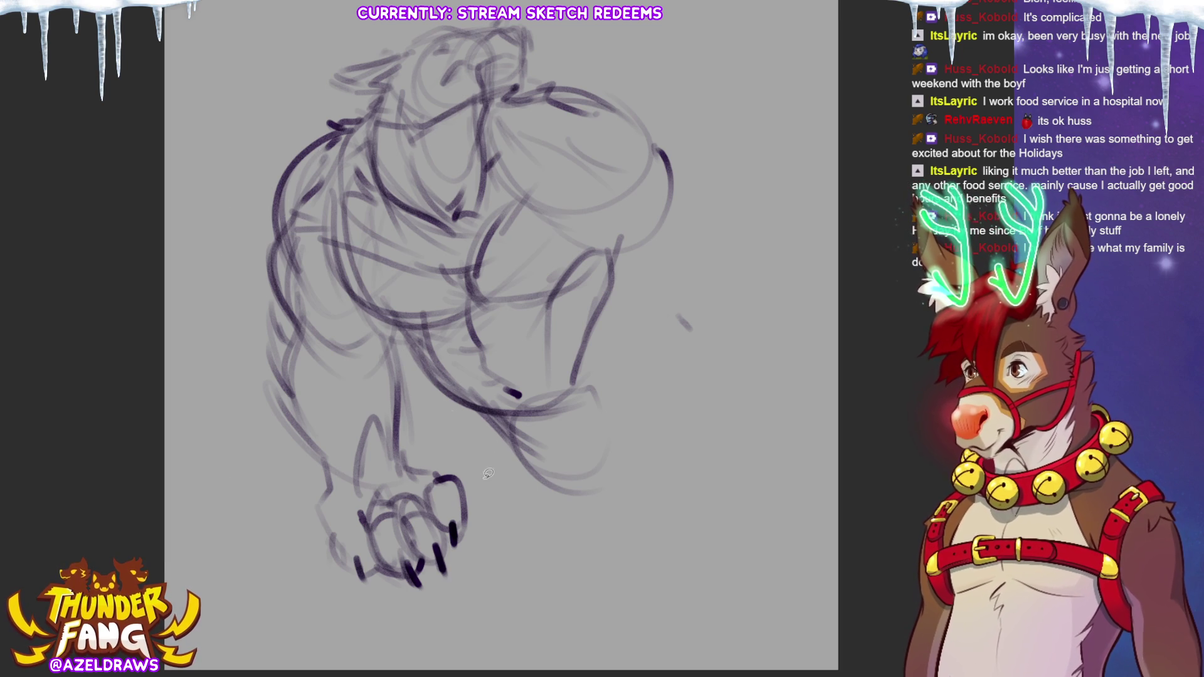
pyautogui.moveTo(329, 287)
pyautogui.mouseDown()
pyautogui.moveTo(307, 170)
pyautogui.moveTo(218, 299)
pyautogui.moveTo(496, 489)
pyautogui.moveTo(389, 341)
pyautogui.mouseUp()
pyautogui.hotkey('ctrl', 't')
pyautogui.moveTo(210, 643)
pyautogui.mouseDown()
pyautogui.moveTo(189, 676)
pyautogui.moveTo(200, 627)
pyautogui.moveTo(376, 452)
pyautogui.moveTo(446, 430)
pyautogui.moveTo(386, 462)
pyautogui.mouseUp()
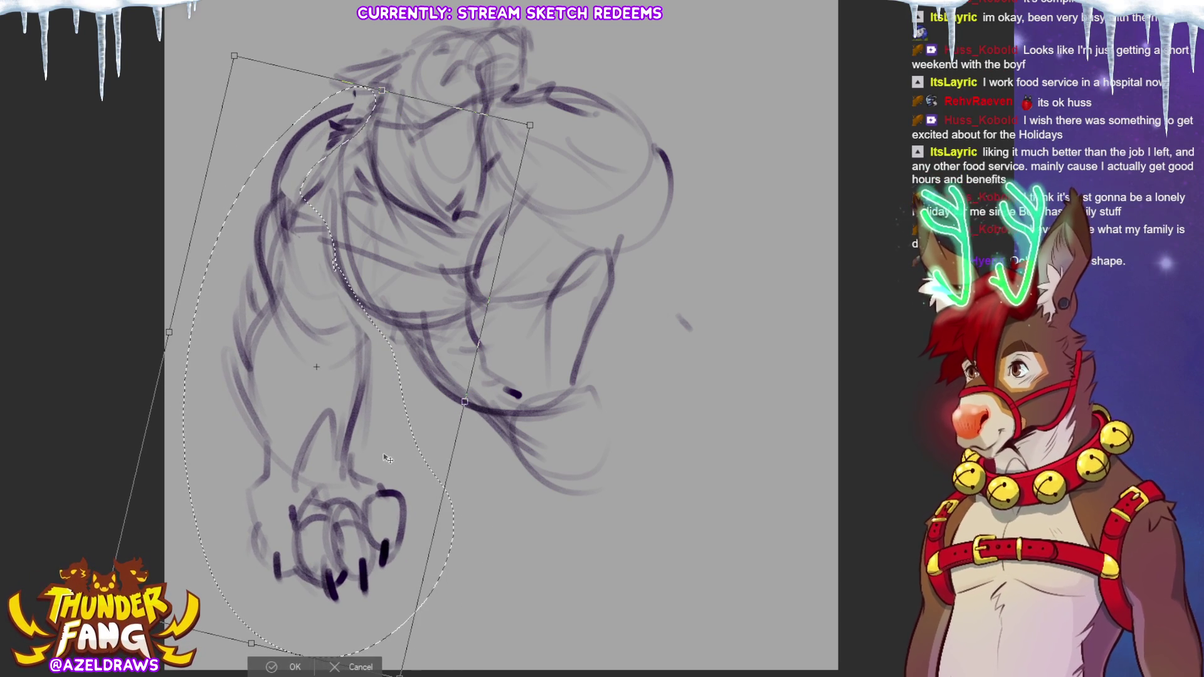
pyautogui.click(264, 669)
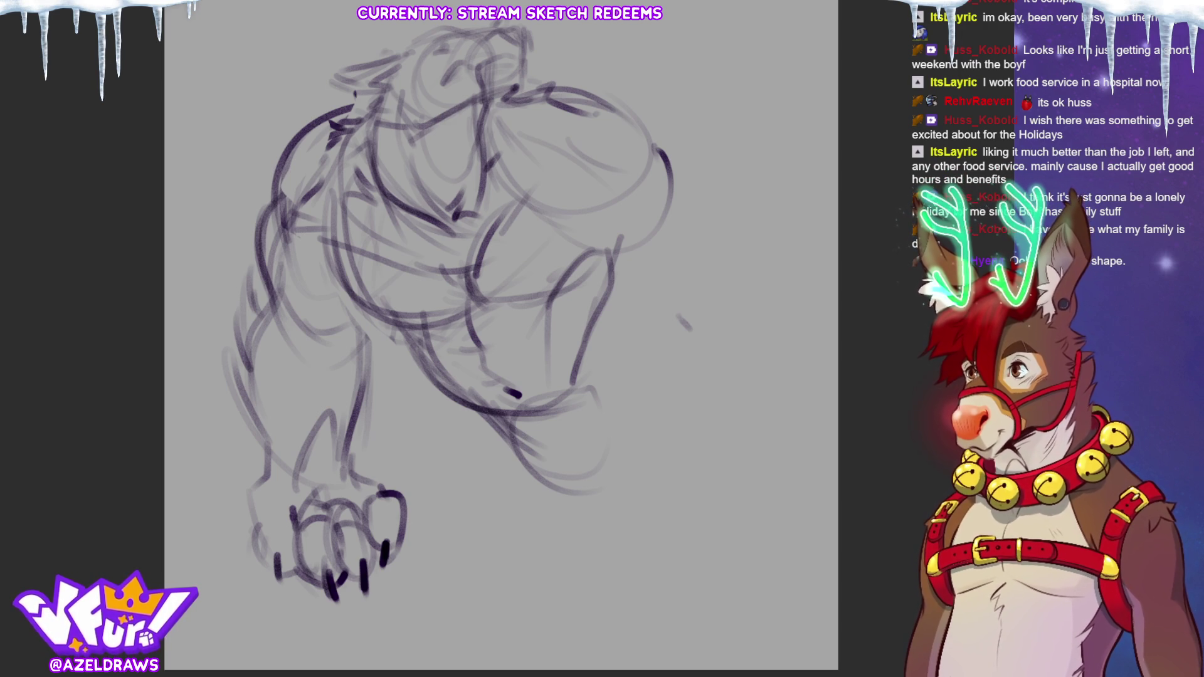
# Step: Sketch and darken the arm line, the lower curve and a long line down the leg
pyautogui.moveTo(414, 394)
pyautogui.mouseDown()
pyautogui.moveTo(430, 378)
pyautogui.moveTo(394, 393)
pyautogui.moveTo(381, 432)
pyautogui.moveTo(396, 411)
pyautogui.mouseUp()
pyautogui.moveTo(421, 356); pyautogui.dragTo(395, 477)
pyautogui.moveTo(419, 570)
pyautogui.mouseDown()
pyautogui.moveTo(470, 554)
pyautogui.moveTo(540, 483)
pyautogui.mouseUp()
pyautogui.moveTo(434, 370)
pyautogui.mouseDown()
pyautogui.moveTo(401, 395)
pyautogui.moveTo(377, 482)
pyautogui.mouseUp()
pyautogui.moveTo(433, 573)
pyautogui.mouseDown()
pyautogui.moveTo(561, 469)
pyautogui.moveTo(539, 477)
pyautogui.mouseUp()
pyautogui.moveTo(417, 358)
pyautogui.mouseDown()
pyautogui.moveTo(372, 398)
pyautogui.moveTo(360, 521)
pyautogui.mouseUp()
pyautogui.moveTo(439, 385)
pyautogui.mouseDown()
pyautogui.moveTo(415, 576)
pyautogui.moveTo(474, 583)
pyautogui.mouseUp()
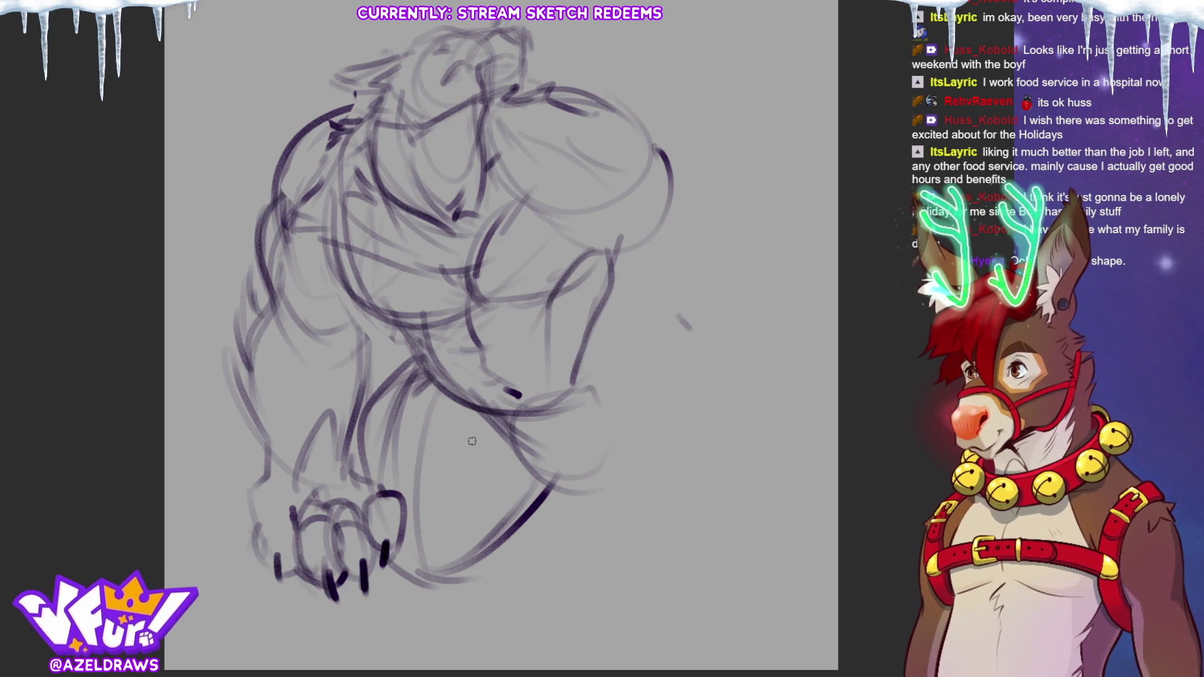
# Step: Skew the lassoed arm and claws further left, stretch the upper arm outward, deselect, and add a torso curve
pyautogui.moveTo(392, 563)
pyautogui.mouseDown()
pyautogui.moveTo(357, 434)
pyautogui.moveTo(377, 323)
pyautogui.moveTo(326, 230)
pyautogui.moveTo(353, 108)
pyautogui.moveTo(204, 317)
pyautogui.moveTo(388, 595)
pyautogui.moveTo(394, 567)
pyautogui.mouseUp()
pyautogui.click(358, 649)
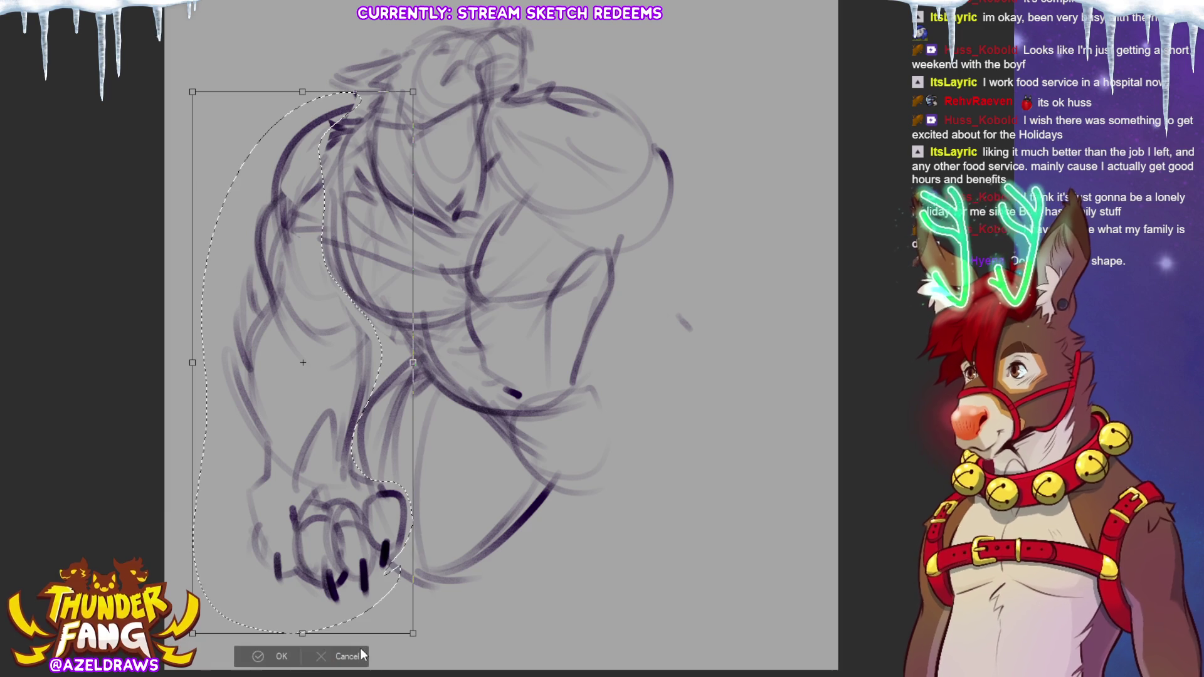
pyautogui.moveTo(302, 635); pyautogui.dragTo(244, 663)
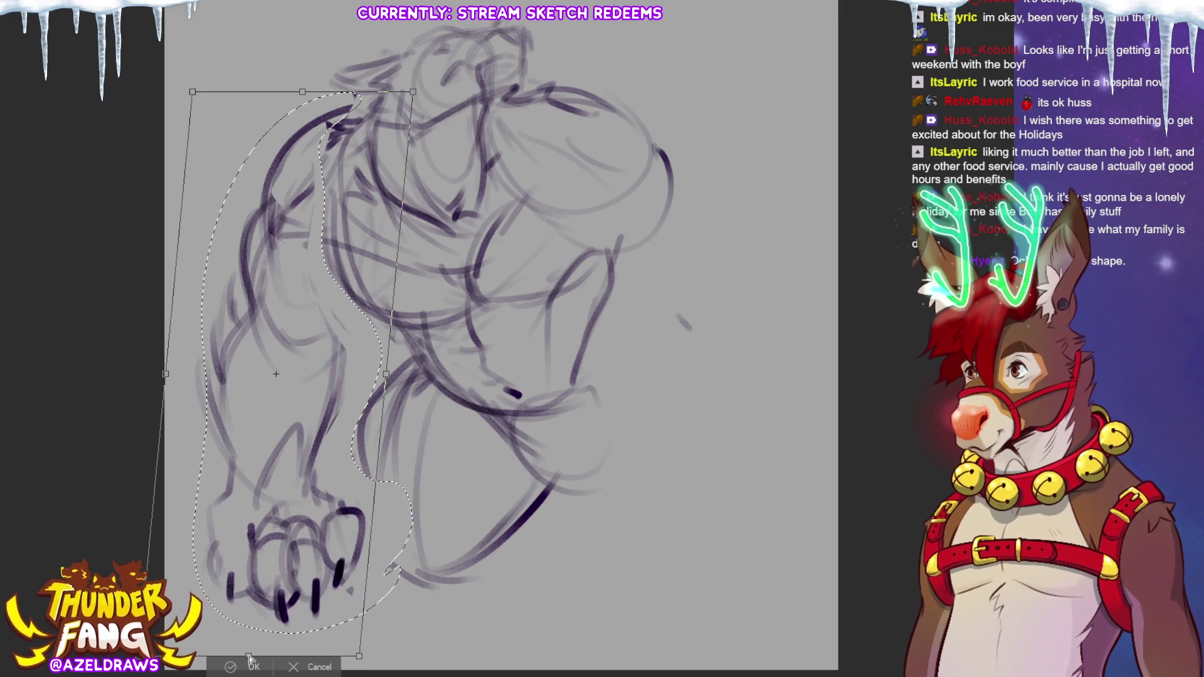
pyautogui.moveTo(192, 92); pyautogui.dragTo(170, 50)
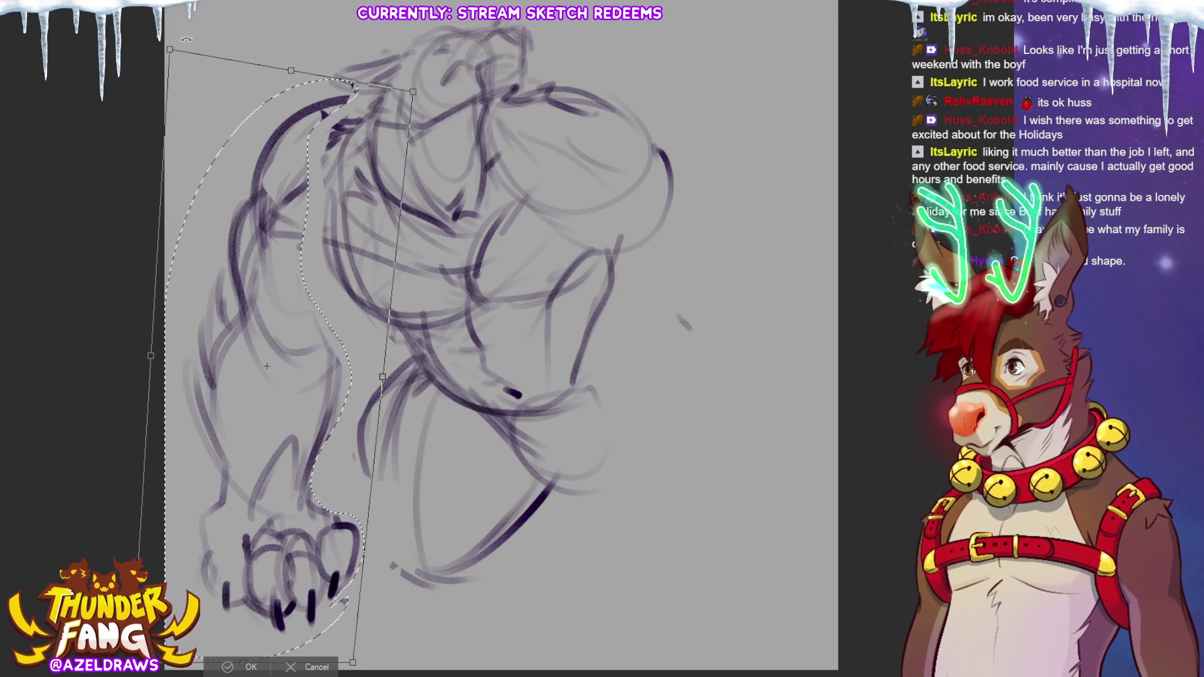
pyautogui.click(245, 667)
pyautogui.hotkey('ctrl', 'd')
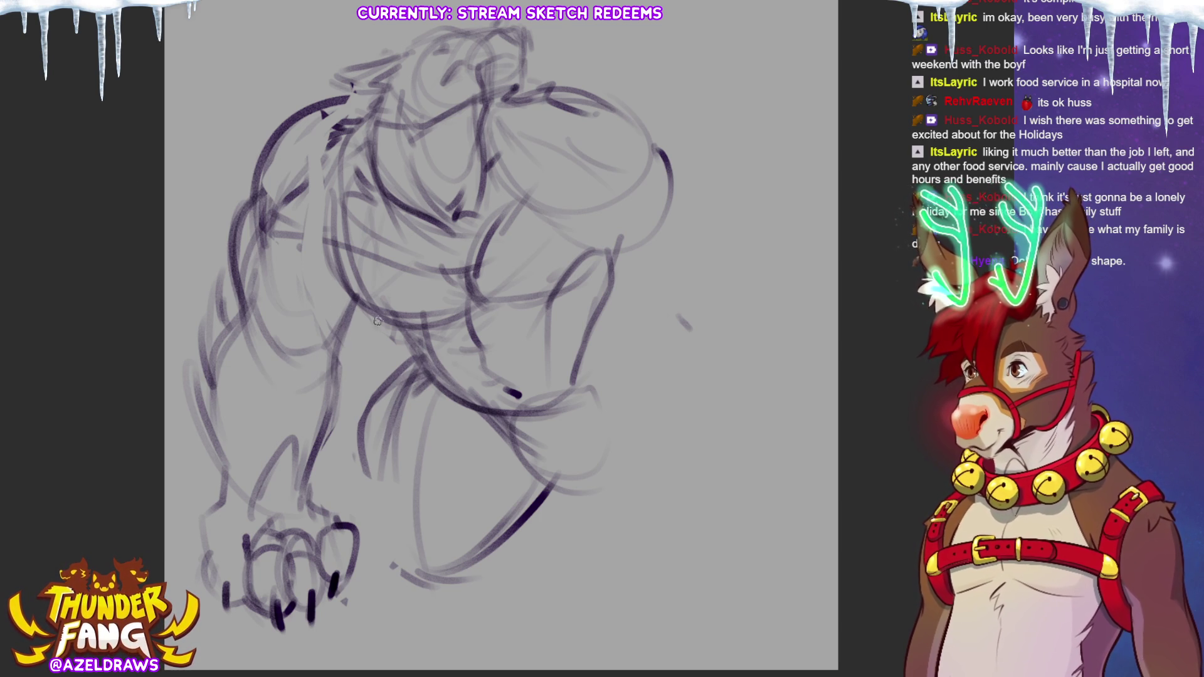
pyautogui.moveTo(326, 183); pyautogui.dragTo(377, 319)
# Step: Draw a torso curve down to the belly and short strokes along the lower forearm
pyautogui.moveTo(323, 250); pyautogui.dragTo(420, 329)
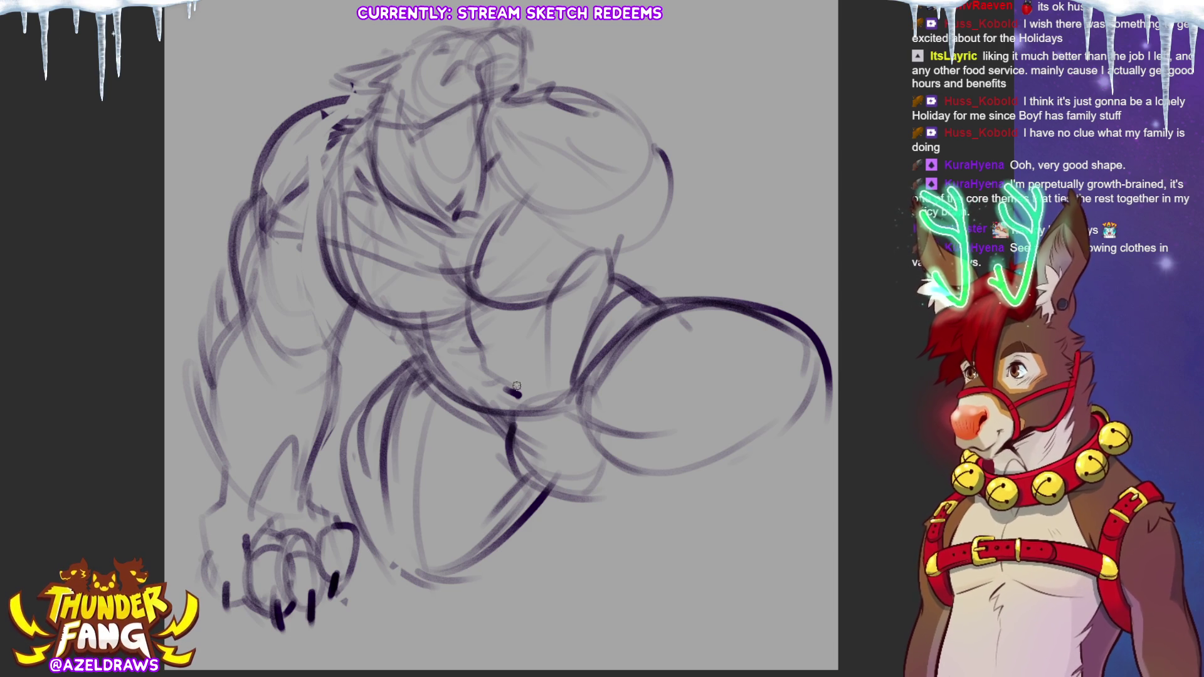
pyautogui.moveTo(590, 474)
pyautogui.mouseDown()
pyautogui.moveTo(564, 486)
pyautogui.moveTo(611, 493)
pyautogui.moveTo(615, 480)
pyautogui.mouseUp()
pyautogui.moveTo(498, 417); pyautogui.dragTo(558, 467)
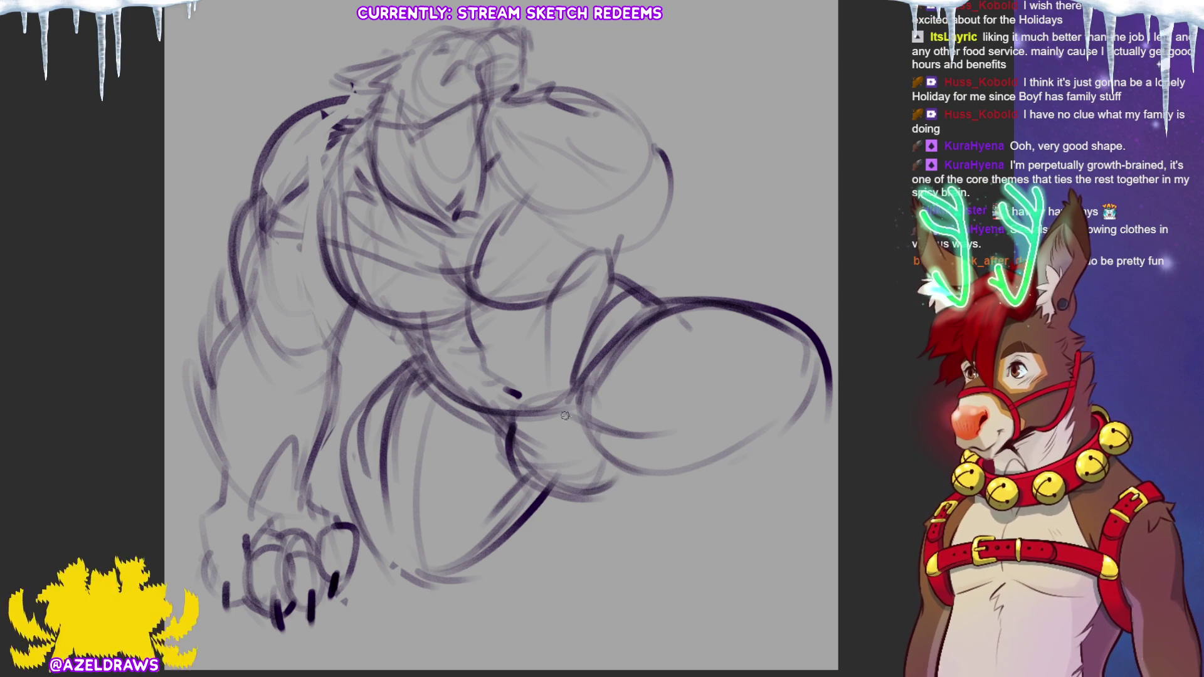
pyautogui.moveTo(501, 419); pyautogui.dragTo(552, 473)
pyautogui.moveTo(594, 407)
pyautogui.mouseDown()
pyautogui.moveTo(610, 461)
pyautogui.moveTo(674, 480)
pyautogui.moveTo(662, 493)
pyautogui.mouseUp()
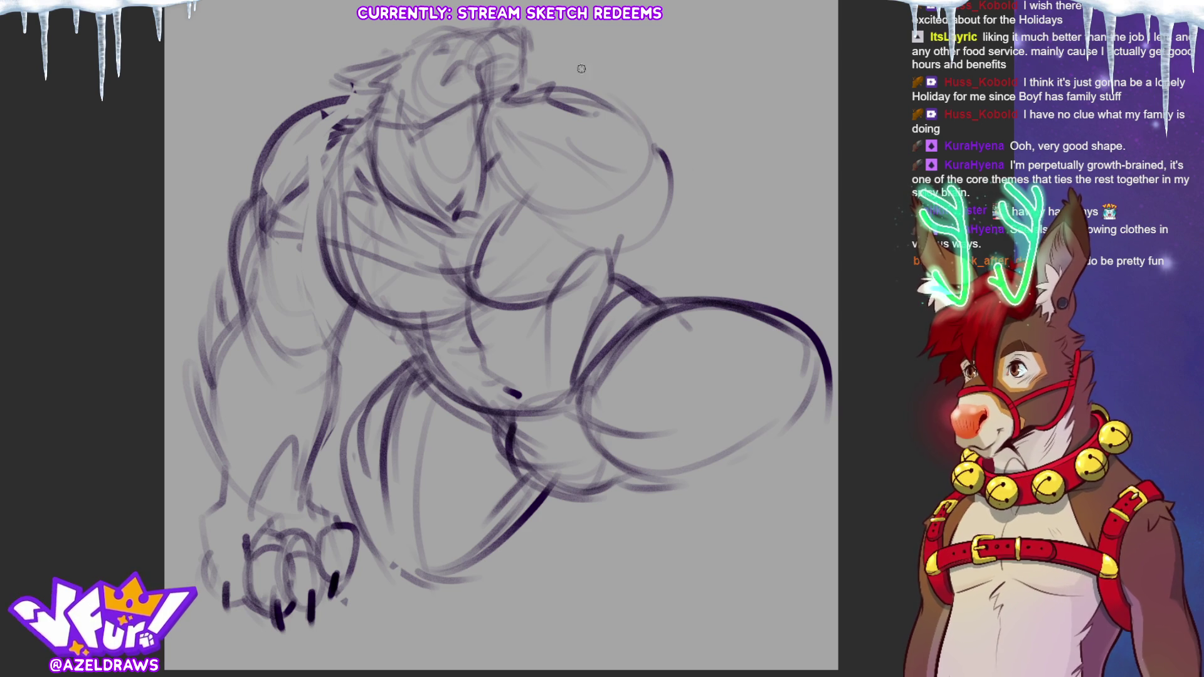
# Step: Redraw the upper arm with bold outline arcs and a refined underside
pyautogui.moveTo(521, 62)
pyautogui.mouseDown()
pyautogui.moveTo(643, 112)
pyautogui.moveTo(650, 179)
pyautogui.mouseUp()
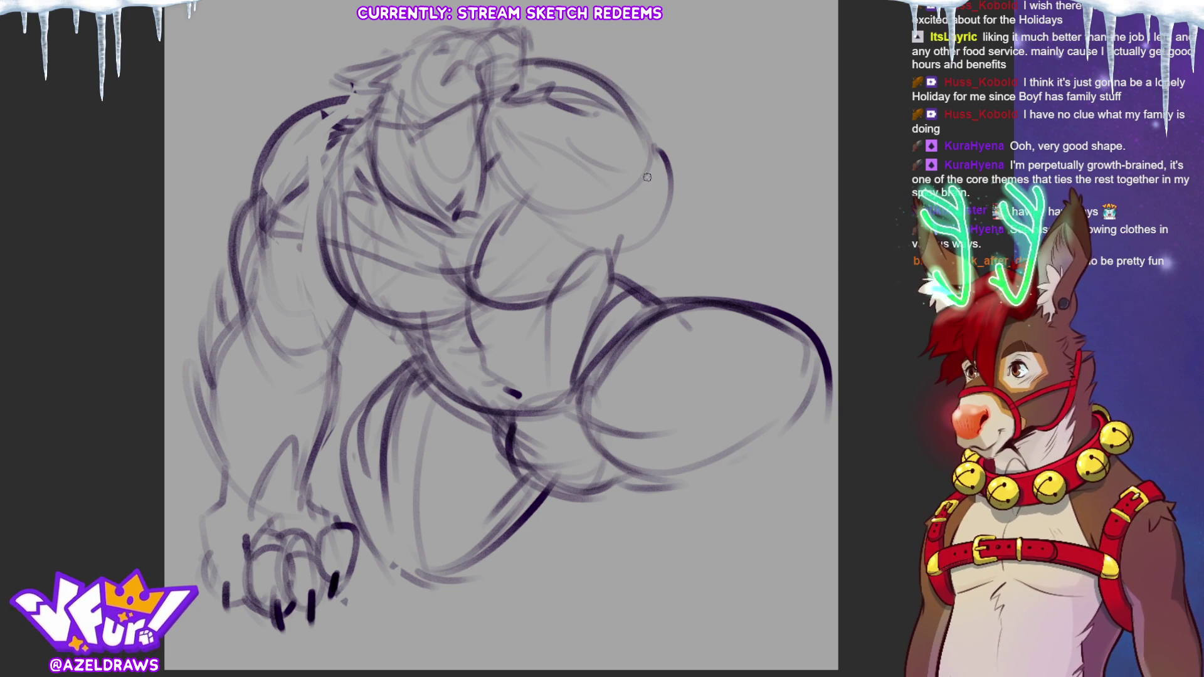
pyautogui.moveTo(508, 188); pyautogui.dragTo(631, 197)
pyautogui.moveTo(538, 116)
pyautogui.mouseDown()
pyautogui.moveTo(590, 120)
pyautogui.moveTo(643, 166)
pyautogui.mouseUp()
pyautogui.moveTo(570, 220); pyautogui.dragTo(630, 245)
pyautogui.moveTo(649, 118); pyautogui.dragTo(670, 150)
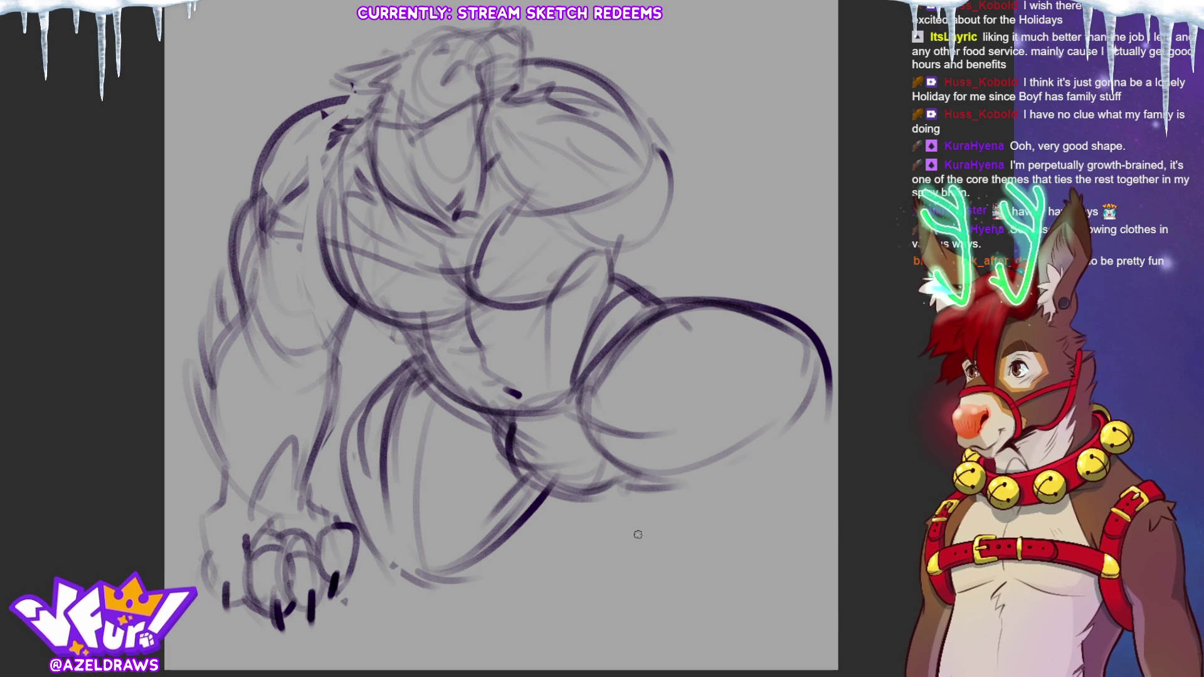
pyautogui.moveTo(655, 471); pyautogui.dragTo(646, 500)
# Step: Sketch the large thigh oval and its lower-right contour, then two shin lines heading lower right
pyautogui.moveTo(768, 398)
pyautogui.mouseDown()
pyautogui.moveTo(708, 414)
pyautogui.moveTo(827, 345)
pyautogui.moveTo(812, 354)
pyautogui.moveTo(780, 461)
pyautogui.moveTo(702, 530)
pyautogui.mouseUp()
pyautogui.moveTo(681, 464); pyautogui.dragTo(658, 492)
pyautogui.moveTo(718, 407); pyautogui.dragTo(678, 429)
pyautogui.moveTo(664, 446)
pyautogui.mouseDown()
pyautogui.moveTo(656, 495)
pyautogui.moveTo(734, 436)
pyautogui.moveTo(658, 476)
pyautogui.moveTo(643, 518)
pyautogui.mouseUp()
pyautogui.moveTo(640, 474); pyautogui.dragTo(627, 505)
pyautogui.moveTo(781, 461); pyautogui.dragTo(765, 484)
pyautogui.moveTo(821, 430); pyautogui.dragTo(712, 549)
pyautogui.moveTo(632, 484); pyautogui.dragTo(609, 501)
pyautogui.moveTo(719, 513); pyautogui.dragTo(795, 621)
pyautogui.moveTo(602, 498); pyautogui.dragTo(643, 599)
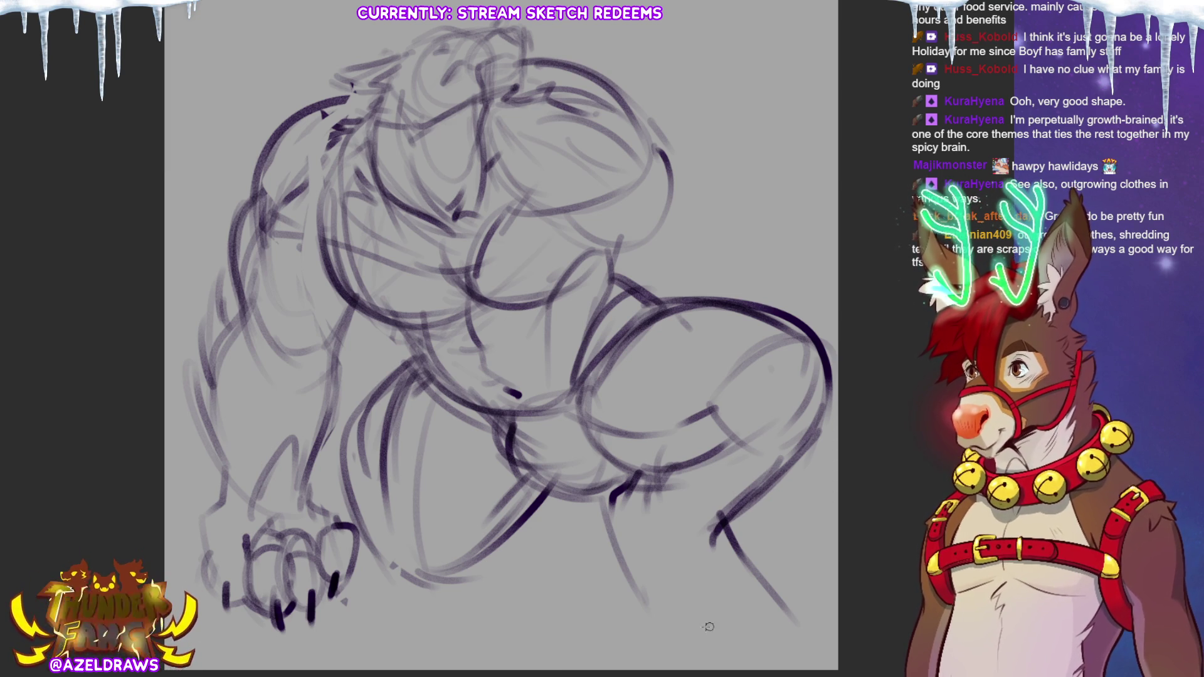
# Step: Draw a curve under the body and the rounded back foot with toe loops
pyautogui.moveTo(620, 486); pyautogui.dragTo(643, 580)
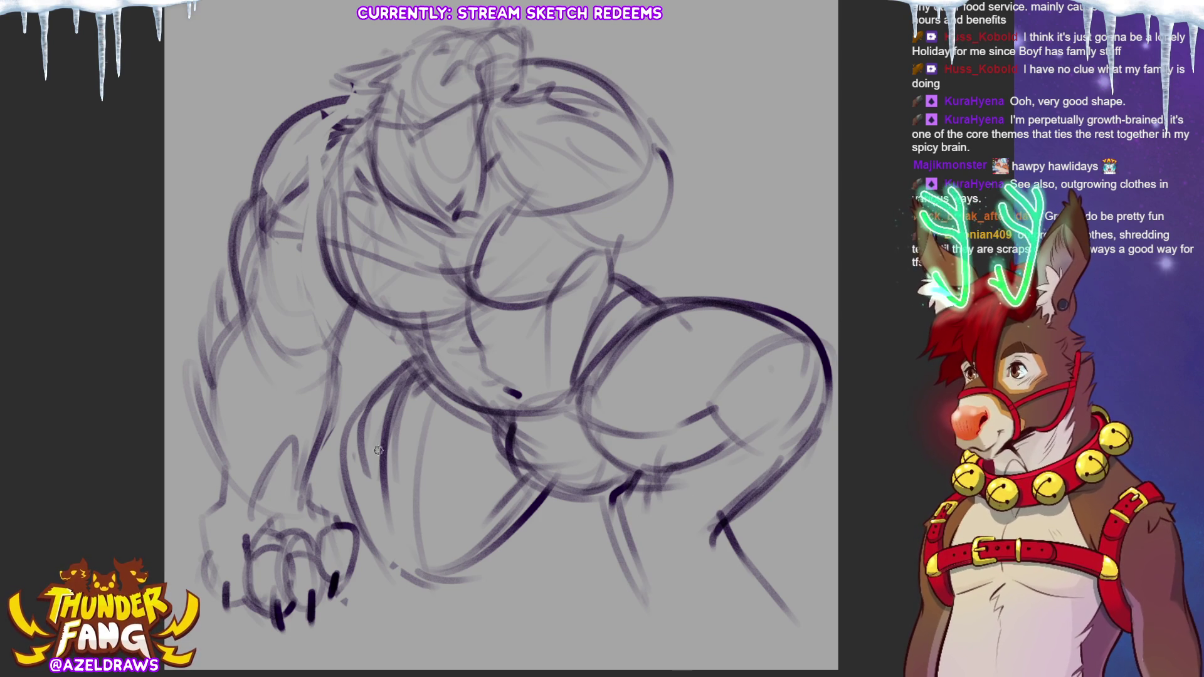
pyautogui.moveTo(358, 533)
pyautogui.mouseDown()
pyautogui.moveTo(392, 577)
pyautogui.moveTo(457, 590)
pyautogui.moveTo(564, 499)
pyautogui.moveTo(583, 501)
pyautogui.moveTo(631, 593)
pyautogui.moveTo(739, 627)
pyautogui.mouseUp()
pyautogui.moveTo(680, 596)
pyautogui.mouseDown()
pyautogui.moveTo(672, 656)
pyautogui.moveTo(743, 646)
pyautogui.mouseUp()
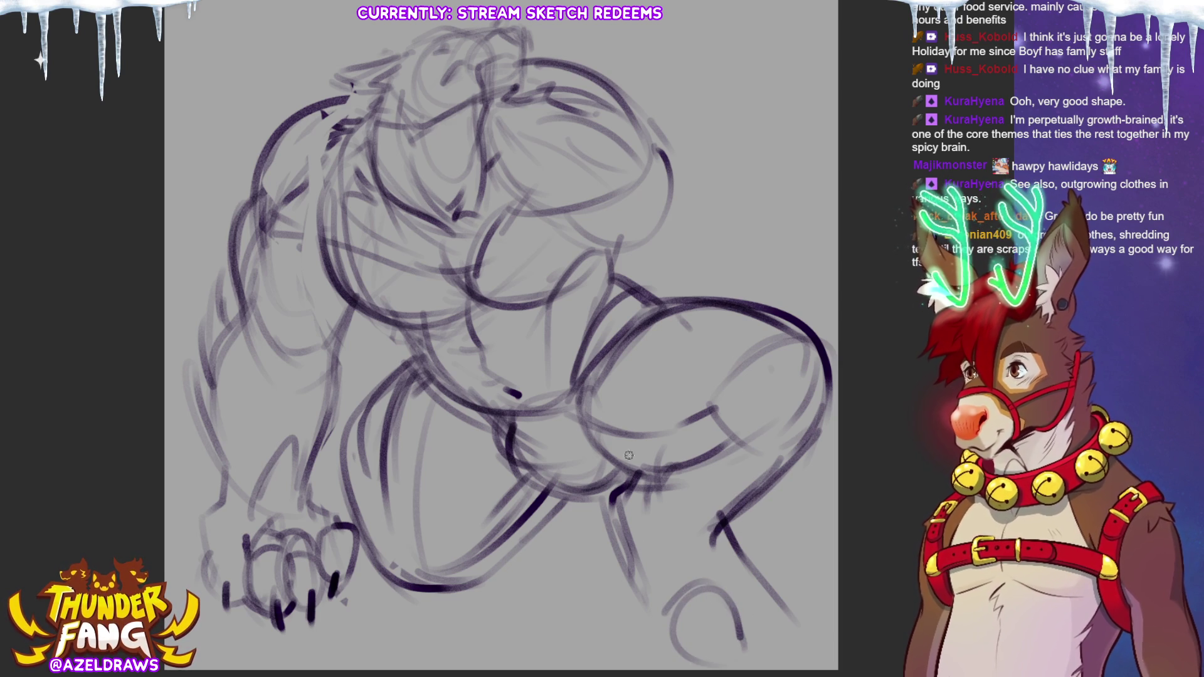
pyautogui.moveTo(739, 614)
pyautogui.mouseDown()
pyautogui.moveTo(743, 591)
pyautogui.moveTo(784, 627)
pyautogui.moveTo(777, 651)
pyautogui.mouseUp()
pyautogui.moveTo(732, 594)
pyautogui.mouseDown()
pyautogui.moveTo(743, 655)
pyautogui.moveTo(774, 583)
pyautogui.moveTo(794, 658)
pyautogui.moveTo(749, 657)
pyautogui.mouseUp()
pyautogui.moveTo(692, 581)
pyautogui.mouseDown()
pyautogui.moveTo(696, 655)
pyautogui.moveTo(653, 592)
pyautogui.moveTo(680, 652)
pyautogui.mouseUp()
pyautogui.moveTo(774, 586)
pyautogui.mouseDown()
pyautogui.moveTo(799, 602)
pyautogui.moveTo(807, 630)
pyautogui.mouseUp()
# Step: Darken the foot's toe edges and ink claws on the toes
pyautogui.moveTo(652, 594); pyautogui.dragTo(641, 655)
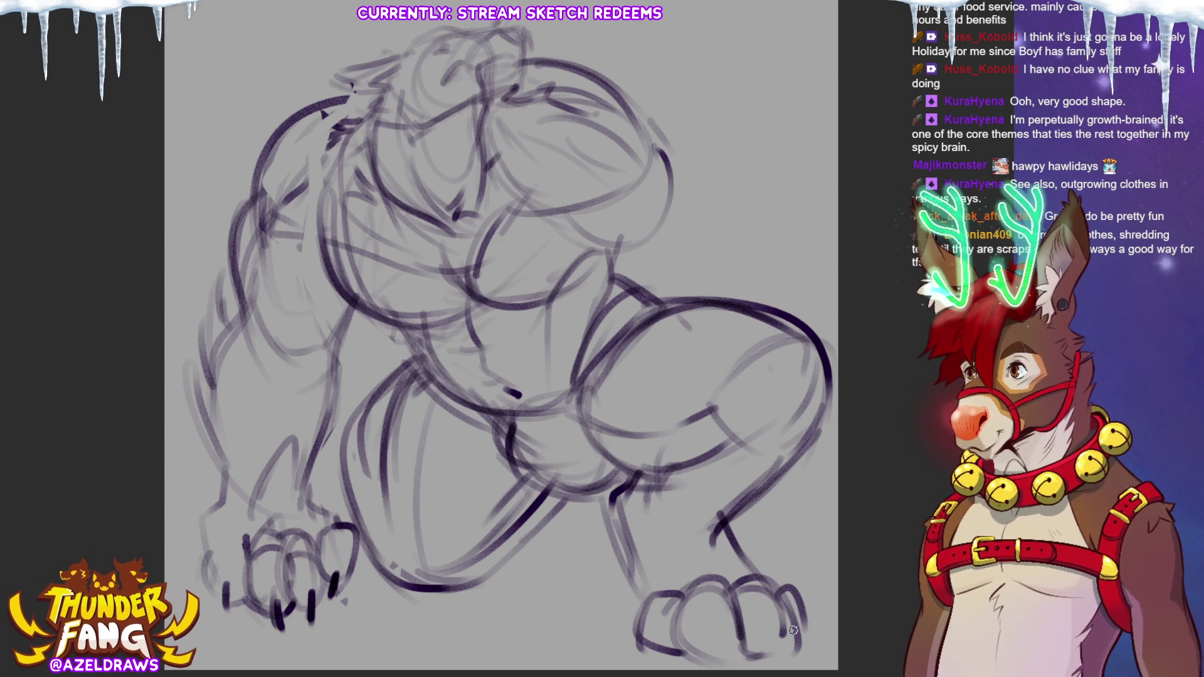
pyautogui.moveTo(690, 644)
pyautogui.mouseDown()
pyautogui.moveTo(737, 661)
pyautogui.moveTo(746, 621)
pyautogui.moveTo(787, 652)
pyautogui.moveTo(808, 633)
pyautogui.moveTo(805, 656)
pyautogui.moveTo(726, 557)
pyautogui.moveTo(677, 577)
pyautogui.mouseUp()
pyautogui.moveTo(666, 536)
pyautogui.mouseDown()
pyautogui.moveTo(680, 593)
pyautogui.moveTo(710, 599)
pyautogui.mouseUp()
pyautogui.moveTo(711, 539)
pyautogui.mouseDown()
pyautogui.moveTo(714, 592)
pyautogui.moveTo(753, 572)
pyautogui.mouseUp()
pyautogui.moveTo(646, 544); pyautogui.dragTo(627, 593)
# Step: Pan back over the whole sketch and start shrinking it with Ctrl+T
pyautogui.moveTo(726, 557); pyautogui.dragTo(777, 633)
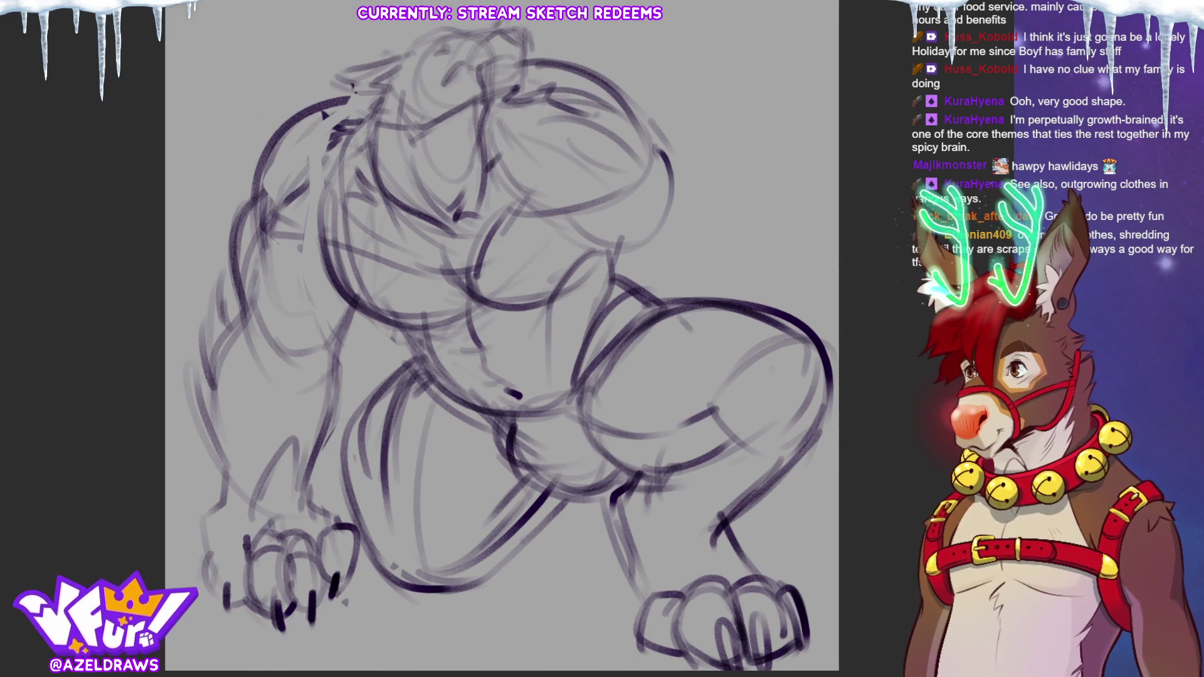
pyautogui.hotkey('ctrl', 't')
pyautogui.moveTo(840, 342); pyautogui.dragTo(797, 370)
pyautogui.moveTo(498, 659); pyautogui.dragTo(497, 584)
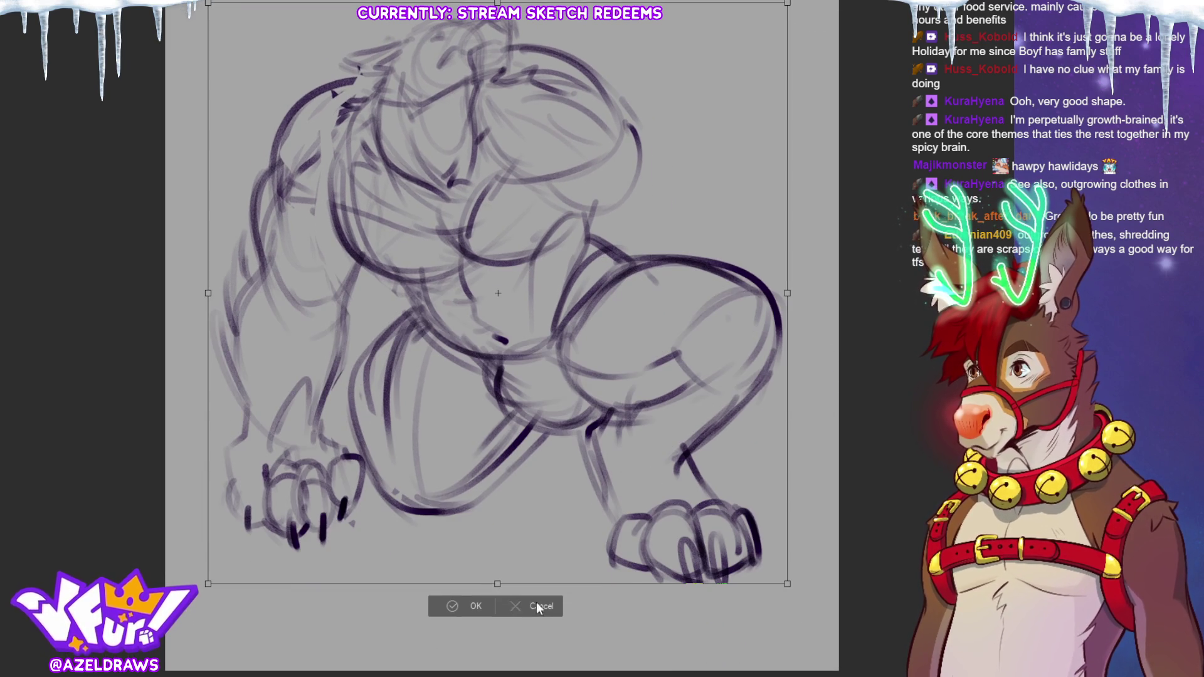
# Step: Redo the resize so the whole sketch is evenly scaled down slightly and confirmed
pyautogui.click(450, 607)
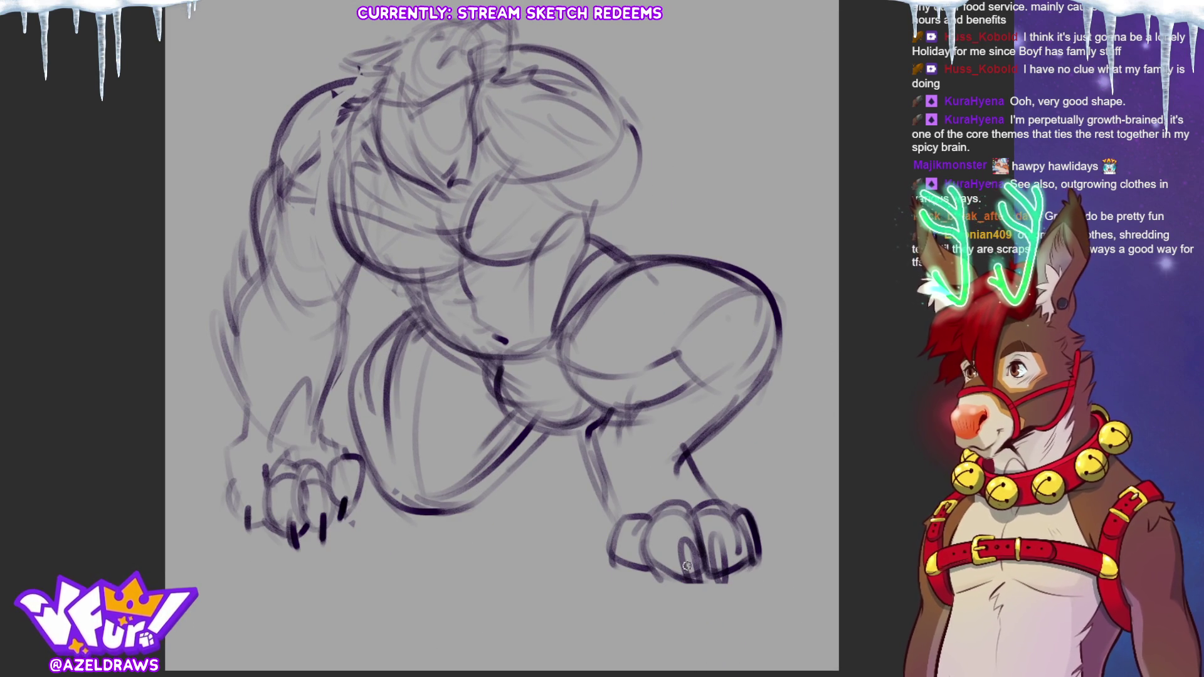
pyautogui.moveTo(678, 563); pyautogui.dragTo(688, 571)
pyautogui.hotkey('ctrl', 'z')
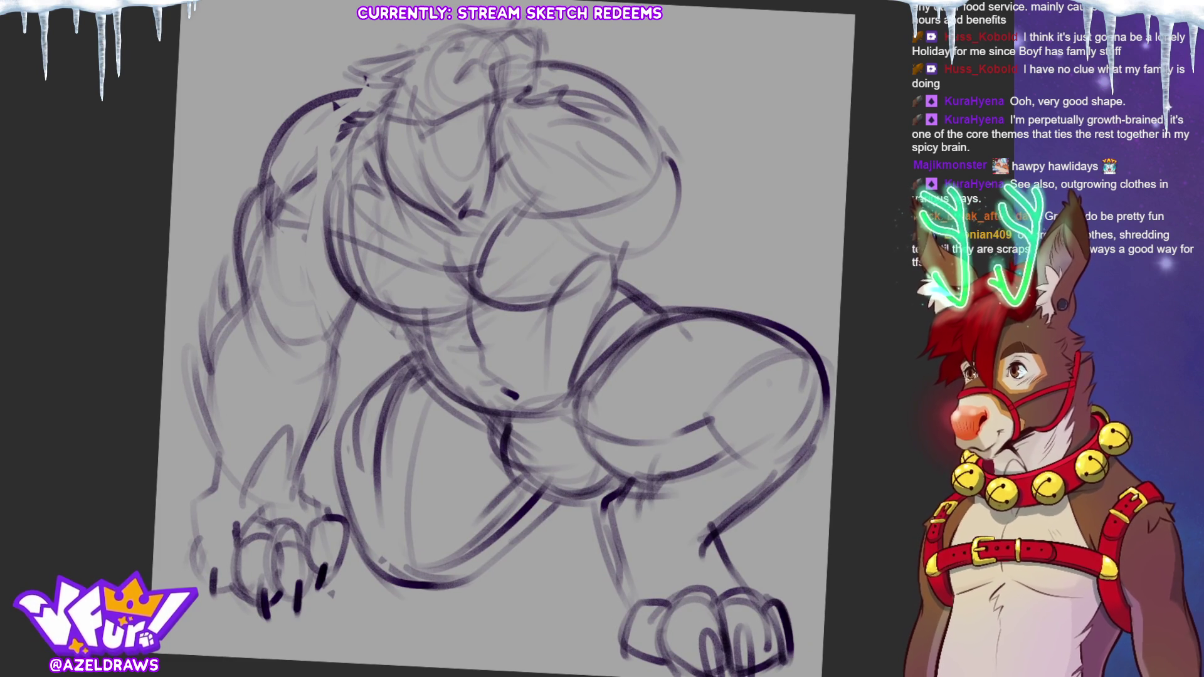
pyautogui.press('Escape')
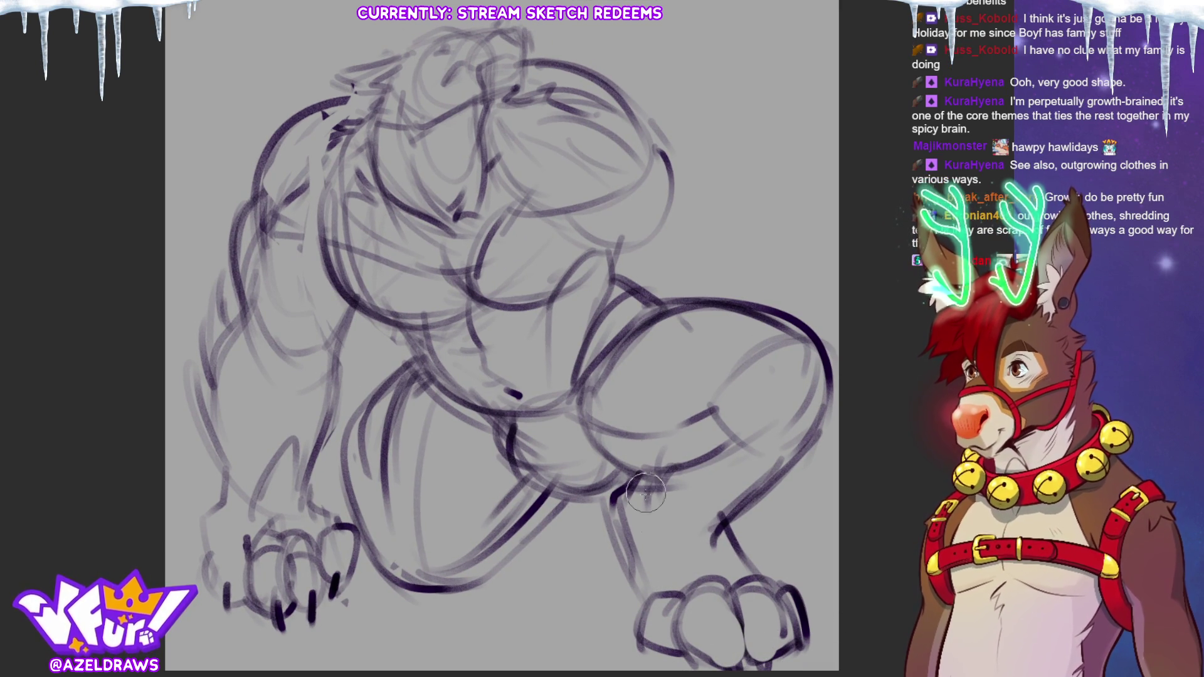
pyautogui.hotkey('ctrl', 't')
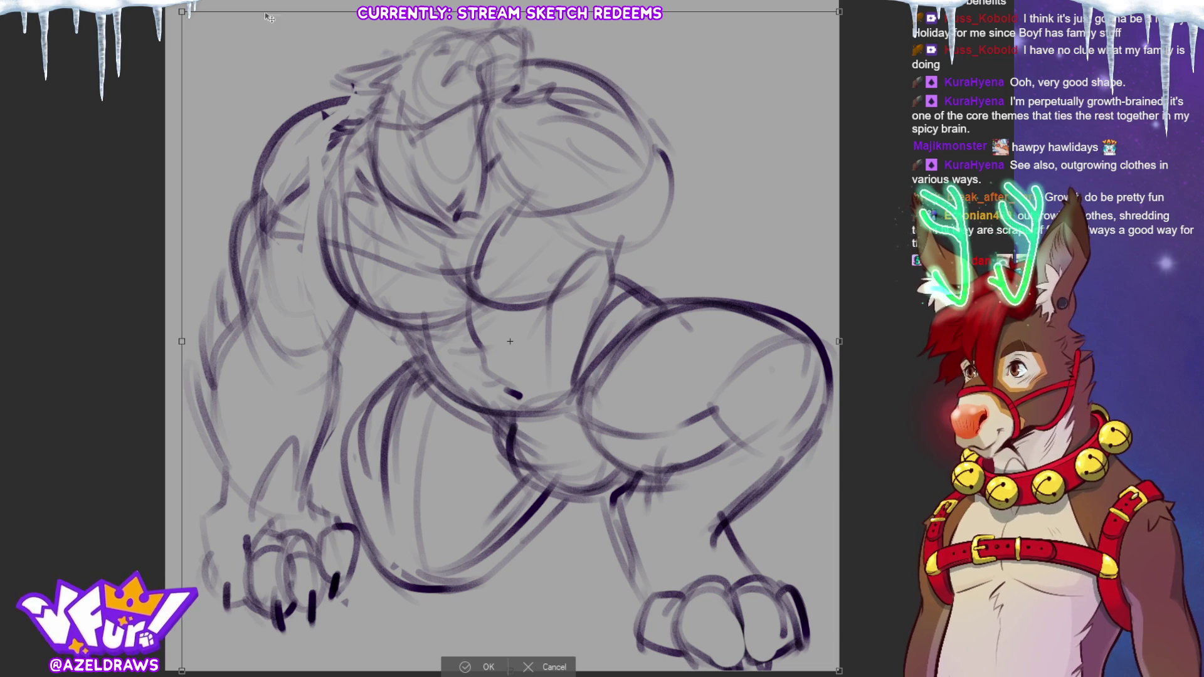
pyautogui.moveTo(840, 392); pyautogui.dragTo(722, 339)
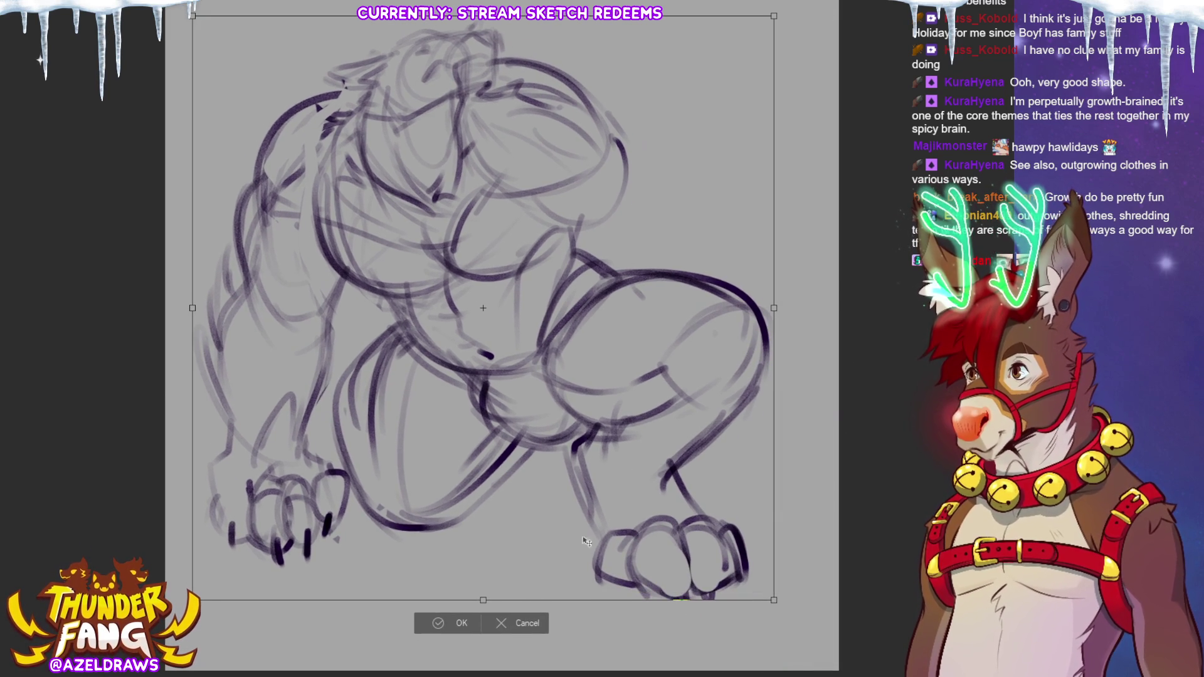
pyautogui.click(433, 634)
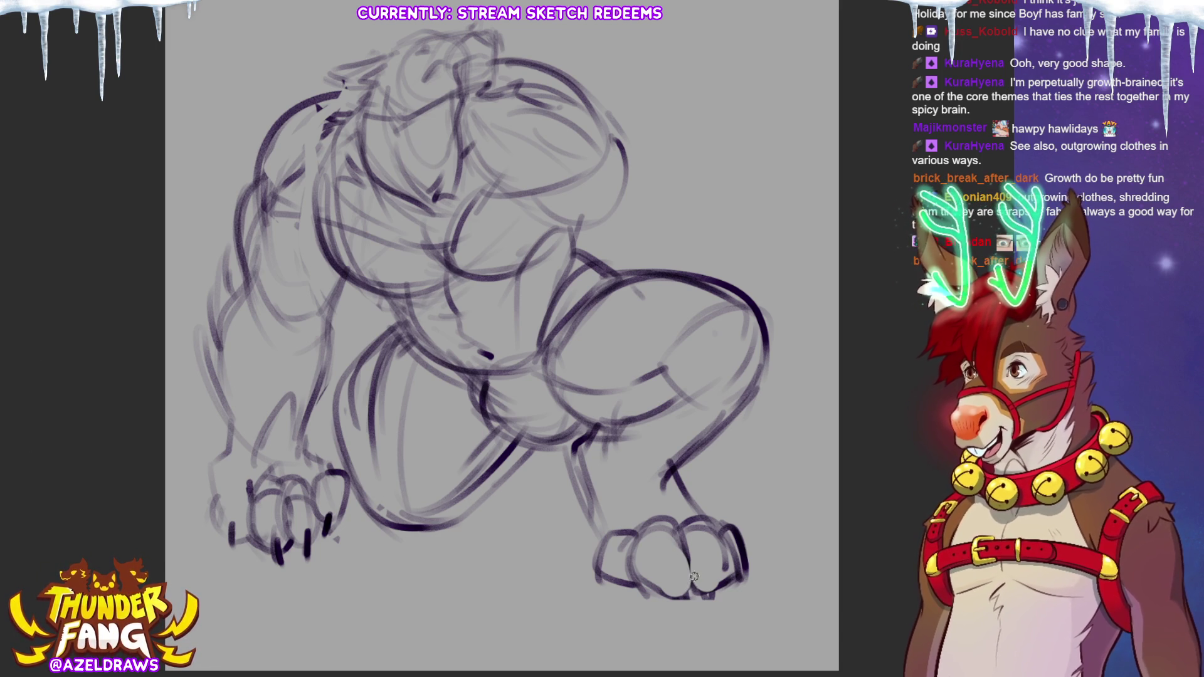
# Step: Pencil in toe lines on the right foot and a short line near the knee
pyautogui.moveTo(673, 554)
pyautogui.mouseDown()
pyautogui.moveTo(692, 612)
pyautogui.moveTo(708, 609)
pyautogui.mouseUp()
pyautogui.moveTo(637, 560)
pyautogui.mouseDown()
pyautogui.moveTo(635, 603)
pyautogui.moveTo(645, 592)
pyautogui.mouseUp()
pyautogui.moveTo(735, 543); pyautogui.dragTo(744, 586)
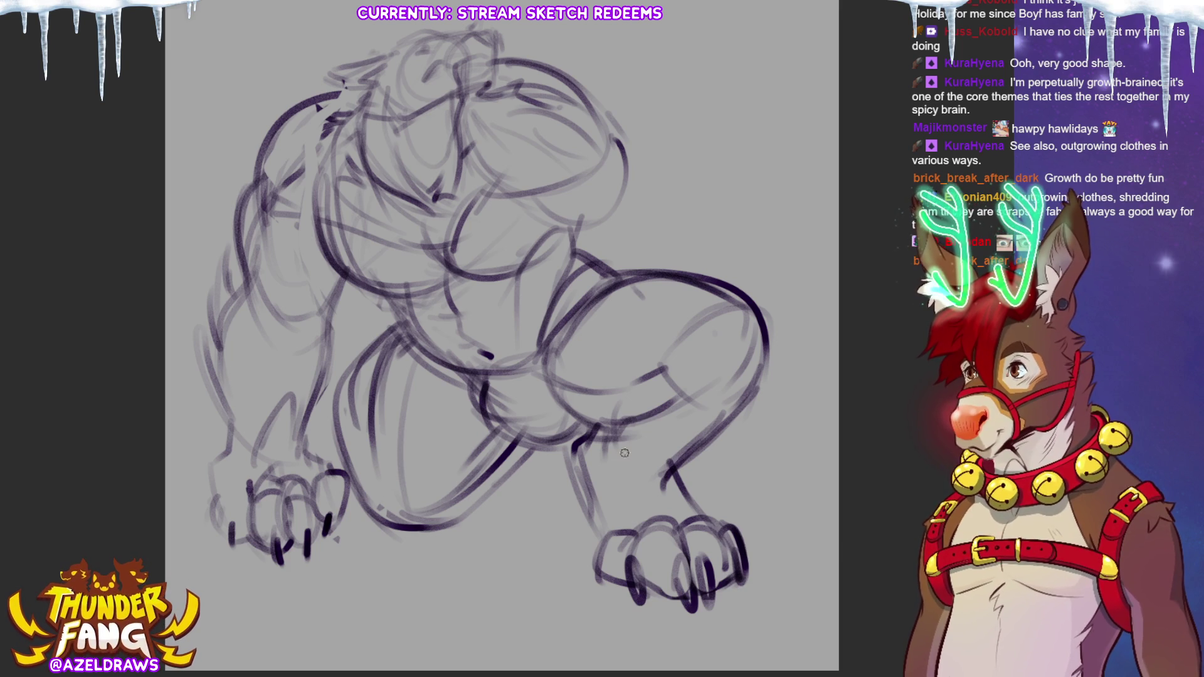
pyautogui.moveTo(602, 432)
pyautogui.mouseDown()
pyautogui.moveTo(581, 452)
pyautogui.moveTo(586, 431)
pyautogui.moveTo(627, 629)
pyautogui.moveTo(694, 470)
pyautogui.moveTo(635, 462)
pyautogui.mouseUp()
# Step: Move the selected right foot down and to the right
pyautogui.hotkey('ctrl', 't')
pyautogui.moveTo(701, 517); pyautogui.dragTo(716, 529)
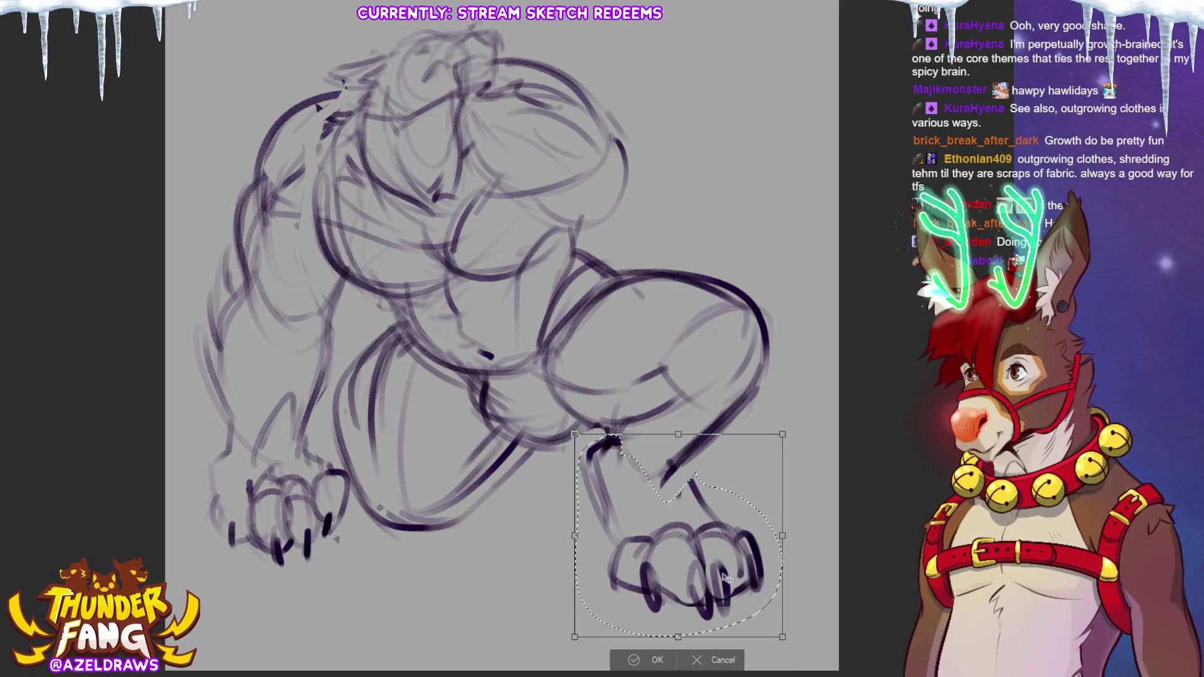
pyautogui.click(639, 659)
# Step: Ink the thigh's top, lower and right contours plus the lower leg and knee lines
pyautogui.moveTo(677, 464); pyautogui.dragTo(709, 520)
pyautogui.moveTo(596, 279)
pyautogui.mouseDown()
pyautogui.moveTo(706, 263)
pyautogui.moveTo(743, 292)
pyautogui.moveTo(766, 347)
pyautogui.mouseUp()
pyautogui.moveTo(559, 364); pyautogui.dragTo(646, 384)
pyautogui.moveTo(660, 291)
pyautogui.mouseDown()
pyautogui.moveTo(728, 320)
pyautogui.moveTo(735, 305)
pyautogui.mouseUp()
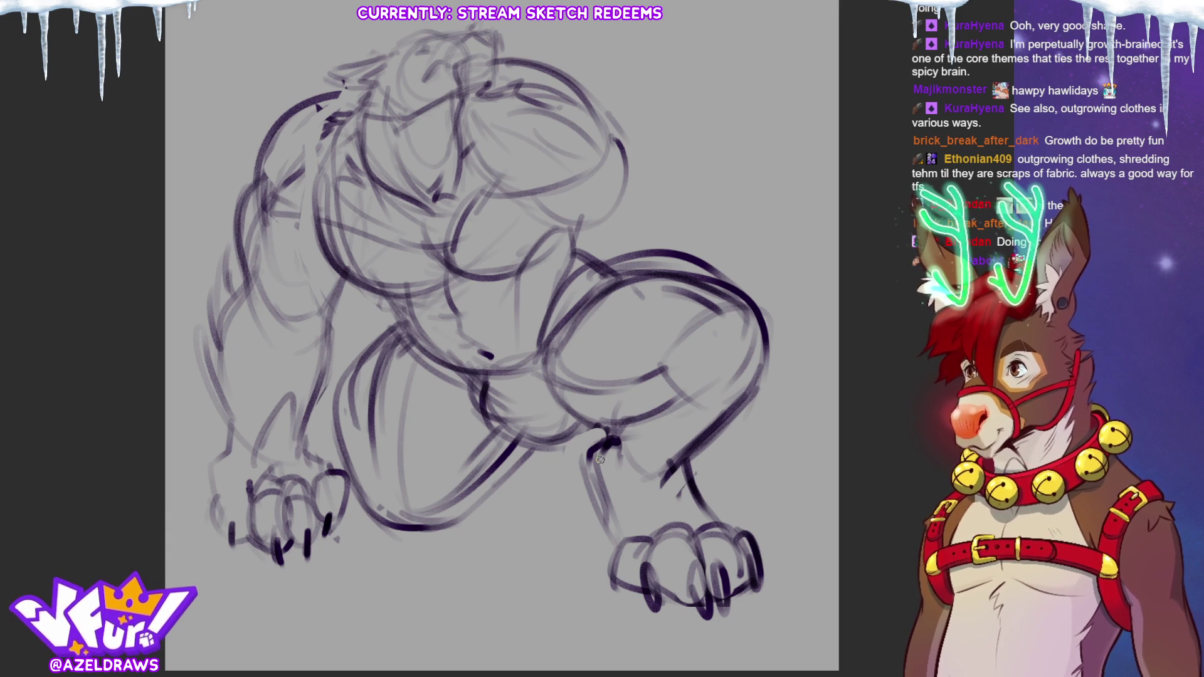
pyautogui.moveTo(627, 426); pyautogui.dragTo(608, 473)
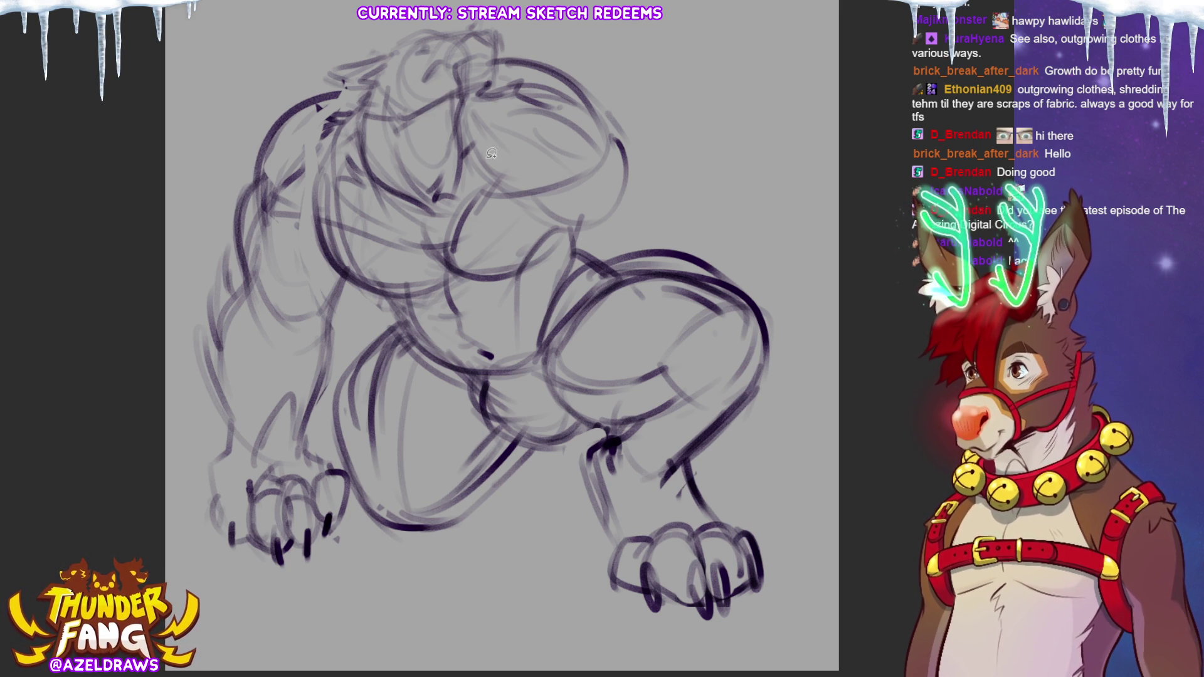
# Step: Lasso the head, rotate it to a tilt, confirm, and deselect
pyautogui.moveTo(480, 160)
pyautogui.mouseDown()
pyautogui.moveTo(550, 193)
pyautogui.moveTo(617, 104)
pyautogui.moveTo(505, 50)
pyautogui.moveTo(470, 100)
pyautogui.mouseUp()
pyautogui.moveTo(618, 143)
pyautogui.mouseDown()
pyautogui.moveTo(549, 182)
pyautogui.moveTo(709, 94)
pyautogui.moveTo(726, 63)
pyautogui.mouseUp()
pyautogui.hotkey('ctrl', 't')
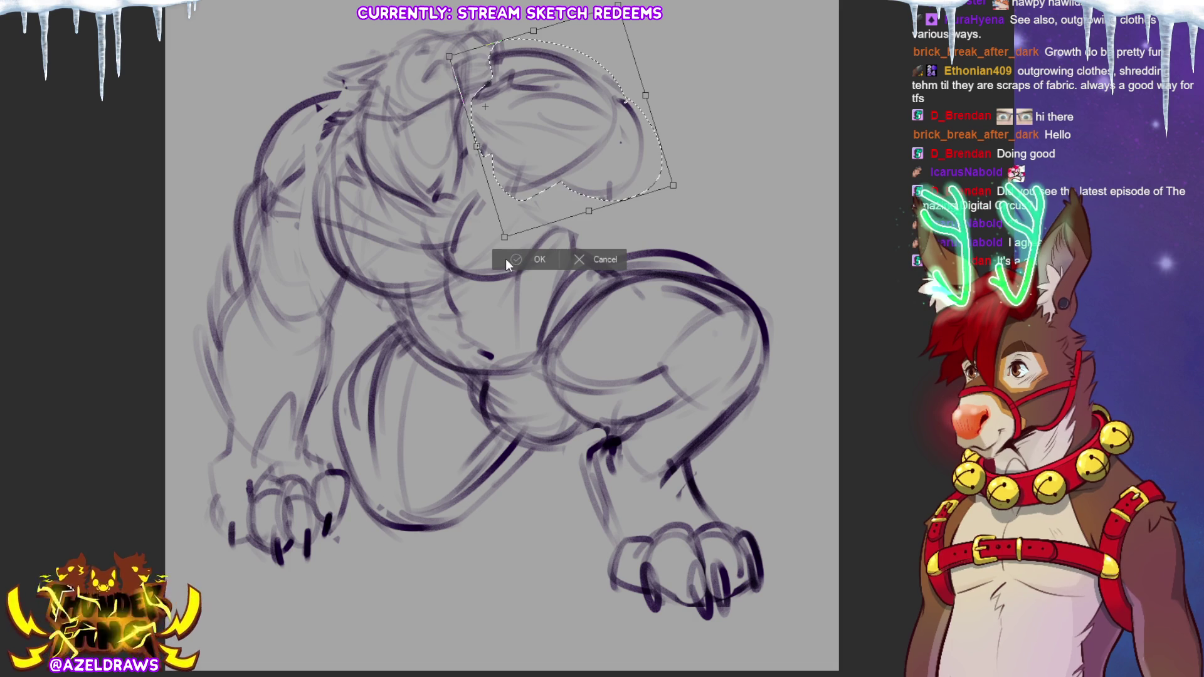
pyautogui.click(513, 260)
pyautogui.click(441, 225)
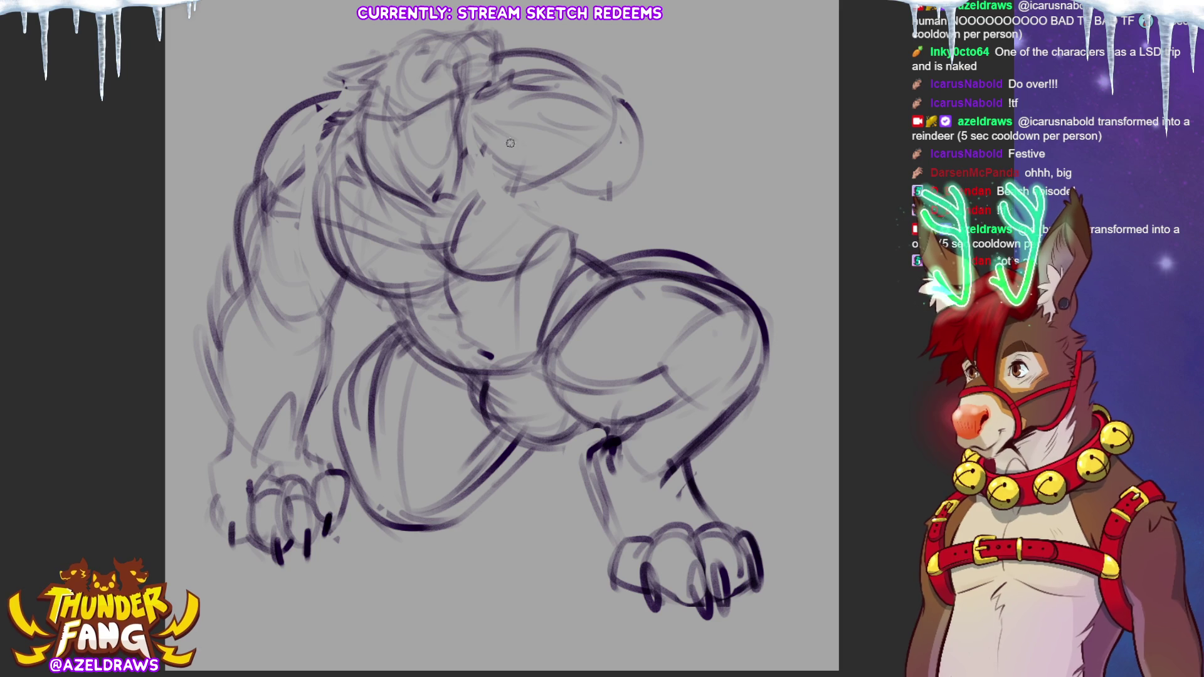
# Step: Darken the head outline, jaw line and snout top, redoing one stray snout stroke
pyautogui.moveTo(455, 124); pyautogui.dragTo(492, 75)
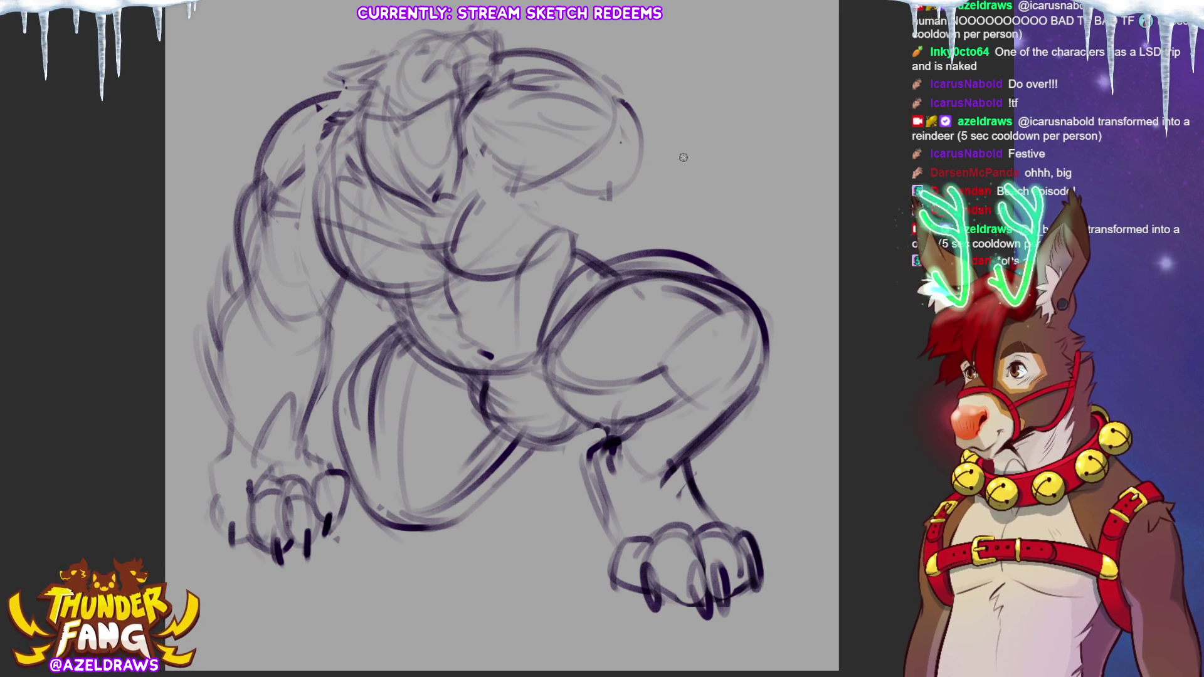
pyautogui.moveTo(508, 66)
pyautogui.mouseDown()
pyautogui.moveTo(568, 60)
pyautogui.moveTo(596, 74)
pyautogui.mouseUp()
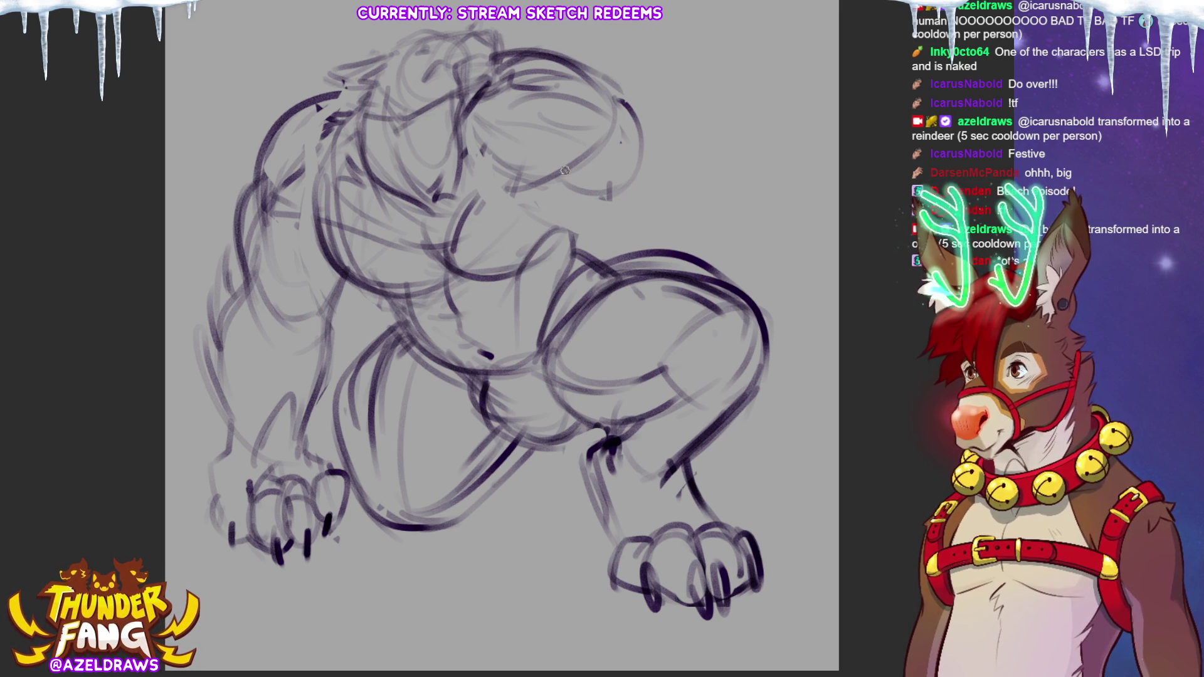
pyautogui.moveTo(574, 164)
pyautogui.mouseDown()
pyautogui.moveTo(611, 94)
pyautogui.moveTo(637, 87)
pyautogui.moveTo(676, 113)
pyautogui.mouseUp()
pyautogui.moveTo(525, 191); pyautogui.dragTo(615, 176)
pyautogui.moveTo(671, 125); pyautogui.dragTo(601, 180)
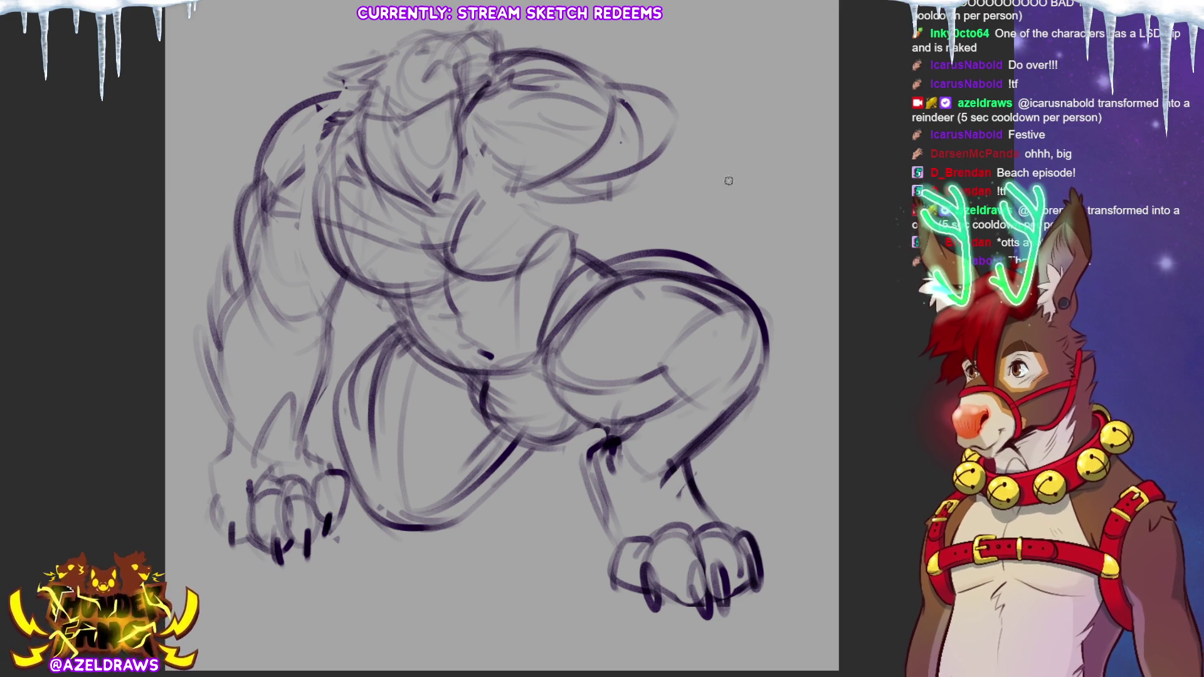
pyautogui.moveTo(625, 89)
pyautogui.mouseDown()
pyautogui.moveTo(740, 111)
pyautogui.moveTo(645, 142)
pyautogui.mouseUp()
pyautogui.hotkey('ctrl', 'z')
pyautogui.hotkey('ctrl', 'z')
pyautogui.moveTo(589, 71); pyautogui.dragTo(684, 97)
pyautogui.moveTo(624, 175)
pyautogui.mouseDown()
pyautogui.moveTo(553, 188)
pyautogui.moveTo(546, 205)
pyautogui.moveTo(573, 229)
pyautogui.mouseUp()
# Step: Reshape the upper chest and shoulder with an eraser cleanup, and rough in a raised fist
pyautogui.moveTo(476, 173)
pyautogui.mouseDown()
pyautogui.moveTo(460, 276)
pyautogui.moveTo(552, 258)
pyautogui.moveTo(573, 188)
pyautogui.moveTo(476, 170)
pyautogui.moveTo(504, 150)
pyautogui.moveTo(583, 195)
pyautogui.moveTo(580, 219)
pyautogui.mouseUp()
pyautogui.moveTo(540, 153); pyautogui.dragTo(439, 241)
pyautogui.press('e')
pyautogui.moveTo(530, 210)
pyautogui.mouseDown()
pyautogui.moveTo(483, 175)
pyautogui.moveTo(576, 141)
pyautogui.mouseUp()
pyautogui.press('e')
pyautogui.moveTo(483, 164)
pyautogui.mouseDown()
pyautogui.moveTo(620, 118)
pyautogui.moveTo(599, 132)
pyautogui.mouseUp()
pyautogui.moveTo(622, 174)
pyautogui.mouseDown()
pyautogui.moveTo(589, 204)
pyautogui.moveTo(568, 258)
pyautogui.moveTo(606, 271)
pyautogui.mouseUp()
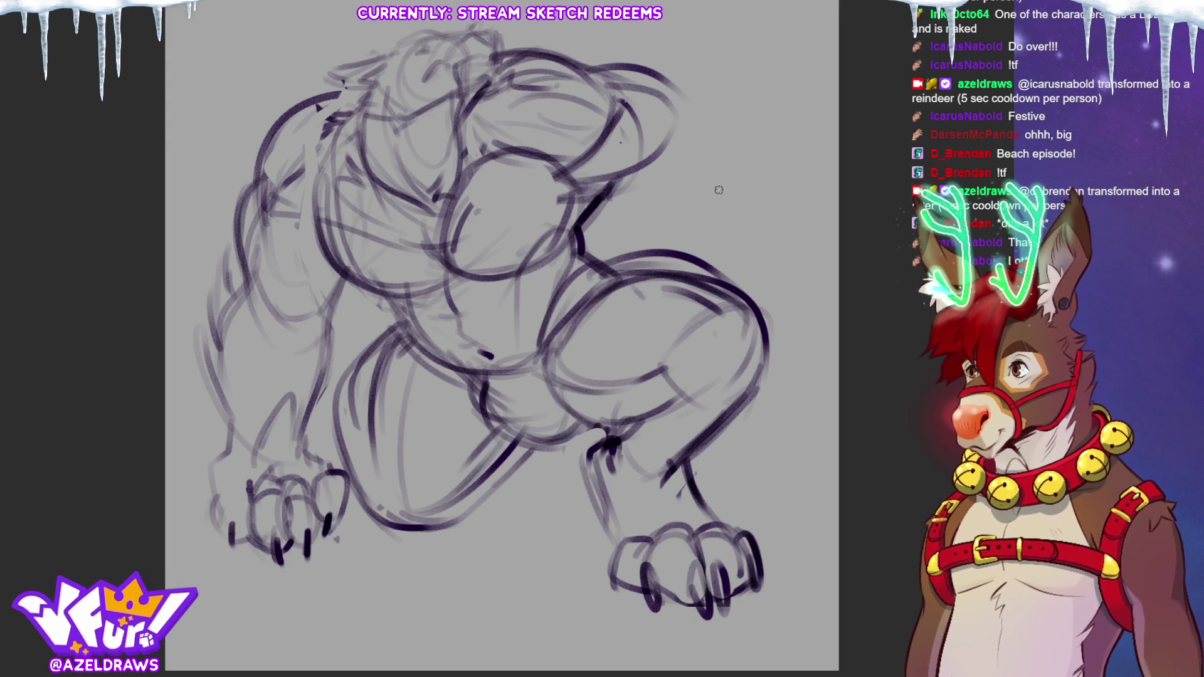
pyautogui.moveTo(690, 148)
pyautogui.mouseDown()
pyautogui.moveTo(668, 213)
pyautogui.moveTo(705, 160)
pyautogui.moveTo(655, 181)
pyautogui.moveTo(649, 216)
pyautogui.moveTo(621, 242)
pyautogui.moveTo(644, 215)
pyautogui.mouseUp()
pyautogui.moveTo(735, 175)
pyautogui.mouseDown()
pyautogui.moveTo(719, 166)
pyautogui.moveTo(712, 223)
pyautogui.moveTo(762, 177)
pyautogui.moveTo(708, 179)
pyautogui.moveTo(742, 219)
pyautogui.moveTo(709, 206)
pyautogui.moveTo(700, 219)
pyautogui.moveTo(772, 234)
pyautogui.moveTo(762, 190)
pyautogui.mouseUp()
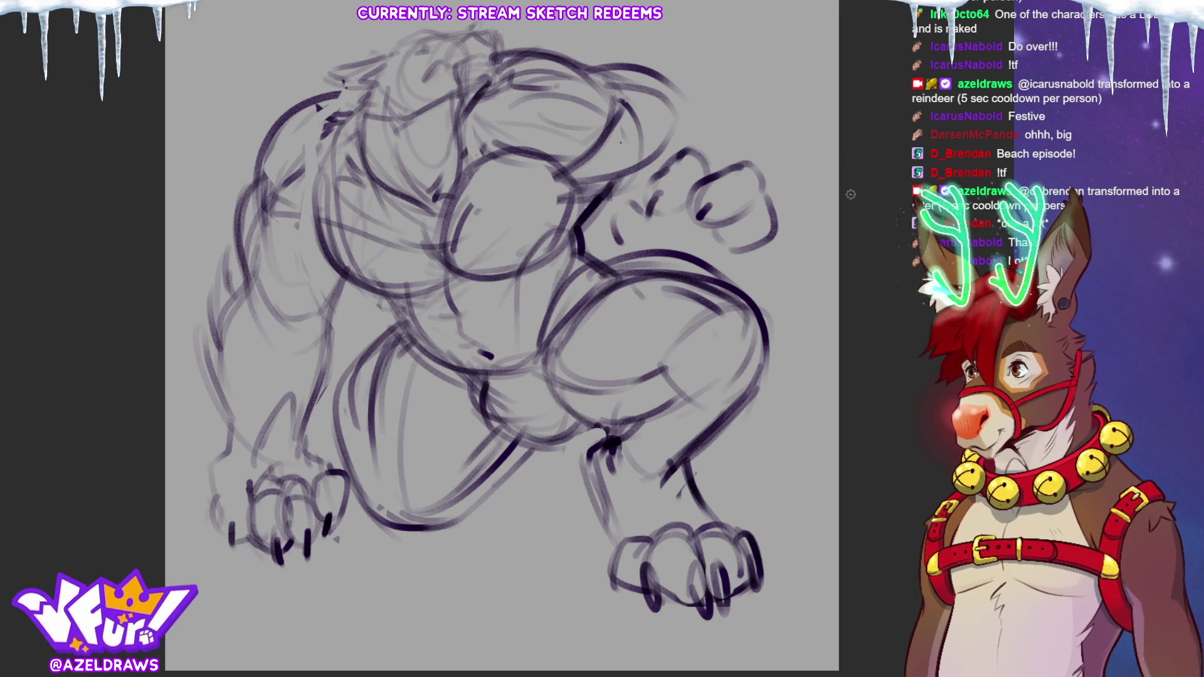
# Step: Shrink the selected fist and move it up-right, then deselect
pyautogui.moveTo(643, 242)
pyautogui.mouseDown()
pyautogui.moveTo(622, 250)
pyautogui.moveTo(625, 190)
pyautogui.moveTo(743, 141)
pyautogui.moveTo(674, 254)
pyautogui.moveTo(643, 242)
pyautogui.mouseUp()
pyautogui.hotkey('ctrl', 't')
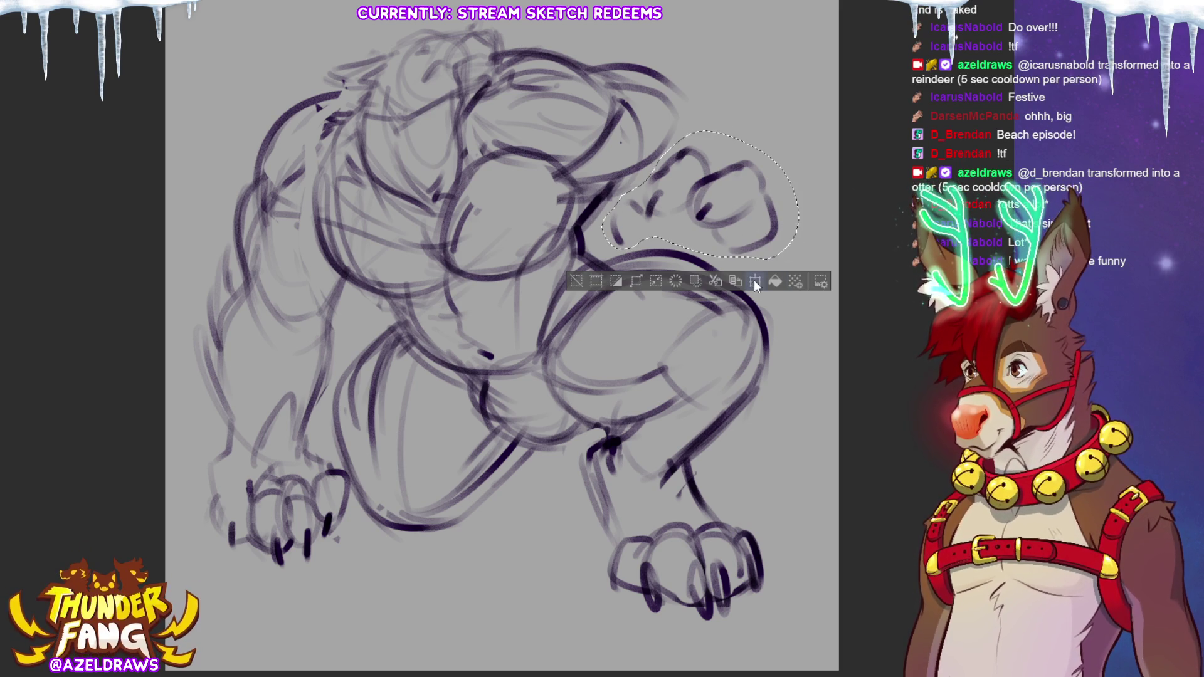
pyautogui.moveTo(802, 198); pyautogui.dragTo(774, 195)
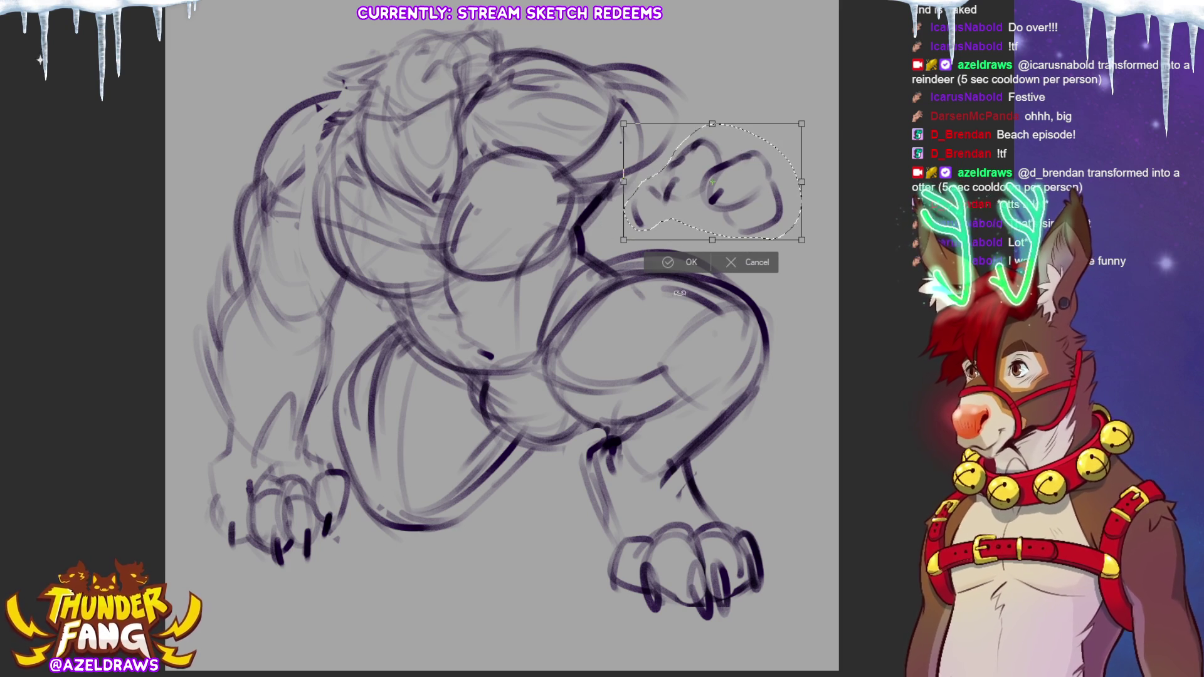
pyautogui.click(658, 263)
pyautogui.click(601, 257)
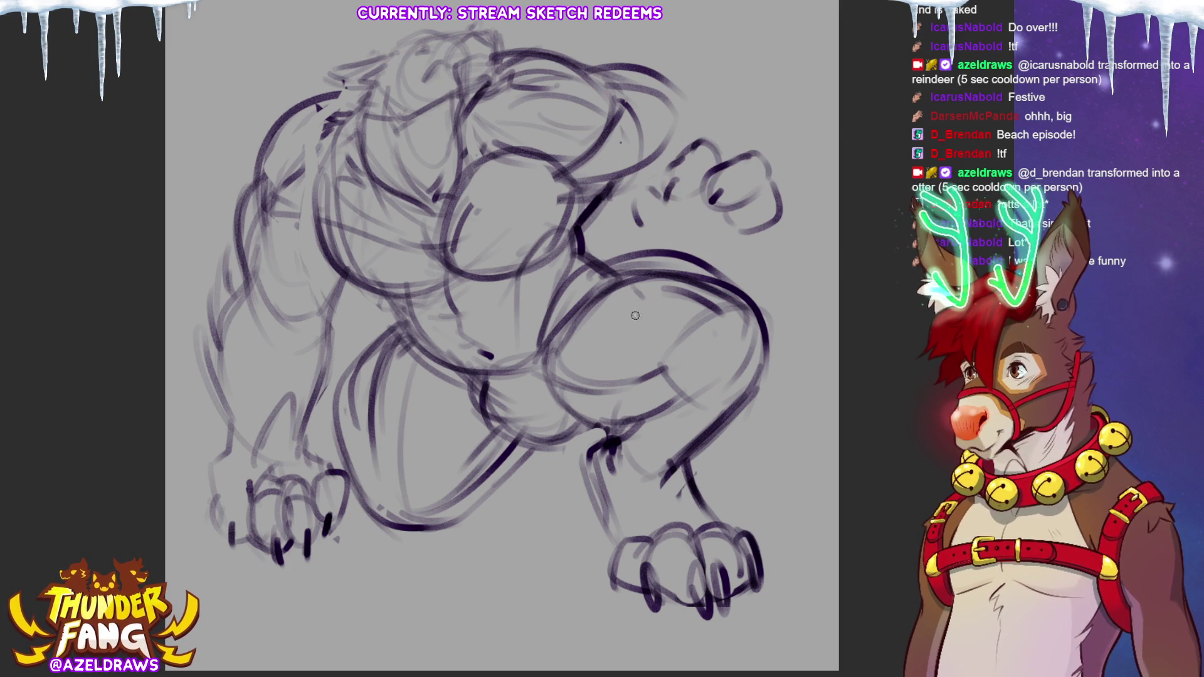
# Step: Draw the fist's fingers, thumb, knuckle lines and a bold arm arc over it
pyautogui.moveTo(748, 212)
pyautogui.mouseDown()
pyautogui.moveTo(739, 225)
pyautogui.moveTo(783, 257)
pyautogui.moveTo(809, 250)
pyautogui.moveTo(769, 244)
pyautogui.moveTo(784, 262)
pyautogui.mouseUp()
pyautogui.moveTo(802, 219); pyautogui.dragTo(768, 258)
pyautogui.moveTo(666, 180)
pyautogui.mouseDown()
pyautogui.moveTo(633, 187)
pyautogui.moveTo(662, 234)
pyautogui.moveTo(685, 225)
pyautogui.moveTo(767, 256)
pyautogui.mouseUp()
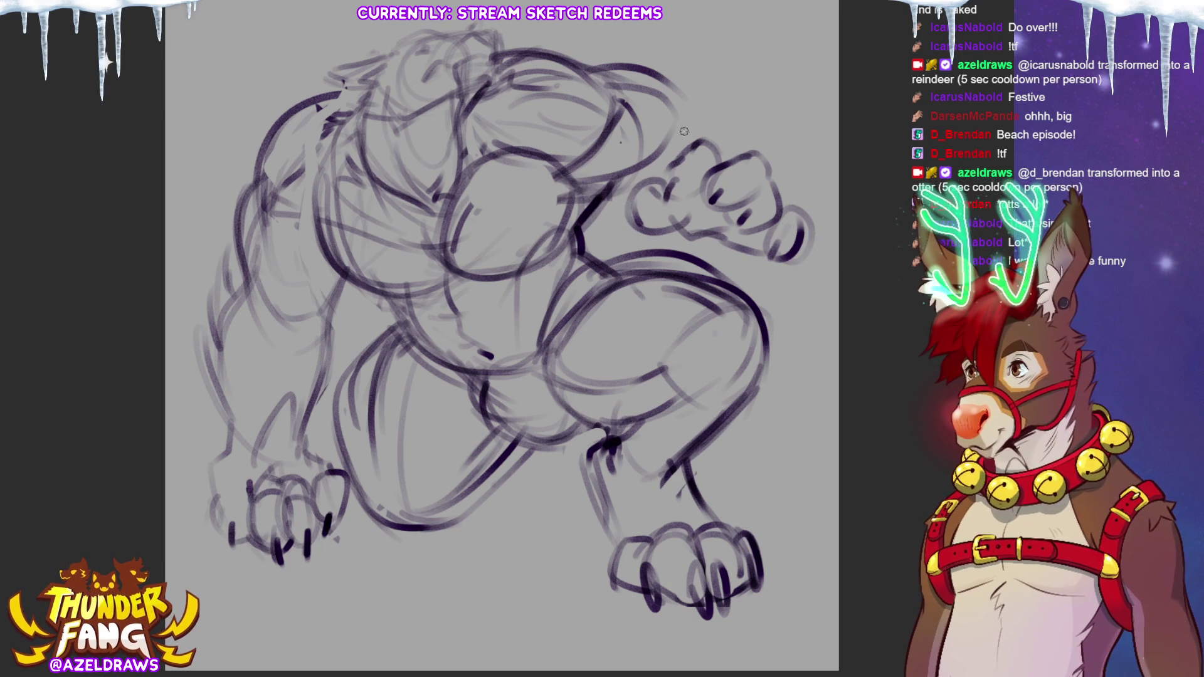
pyautogui.moveTo(645, 153); pyautogui.dragTo(727, 100)
pyautogui.moveTo(668, 128); pyautogui.dragTo(783, 176)
pyautogui.moveTo(671, 126)
pyautogui.mouseDown()
pyautogui.moveTo(774, 139)
pyautogui.moveTo(784, 188)
pyautogui.mouseUp()
pyautogui.moveTo(706, 145); pyautogui.dragTo(745, 135)
pyautogui.moveTo(657, 200); pyautogui.dragTo(695, 201)
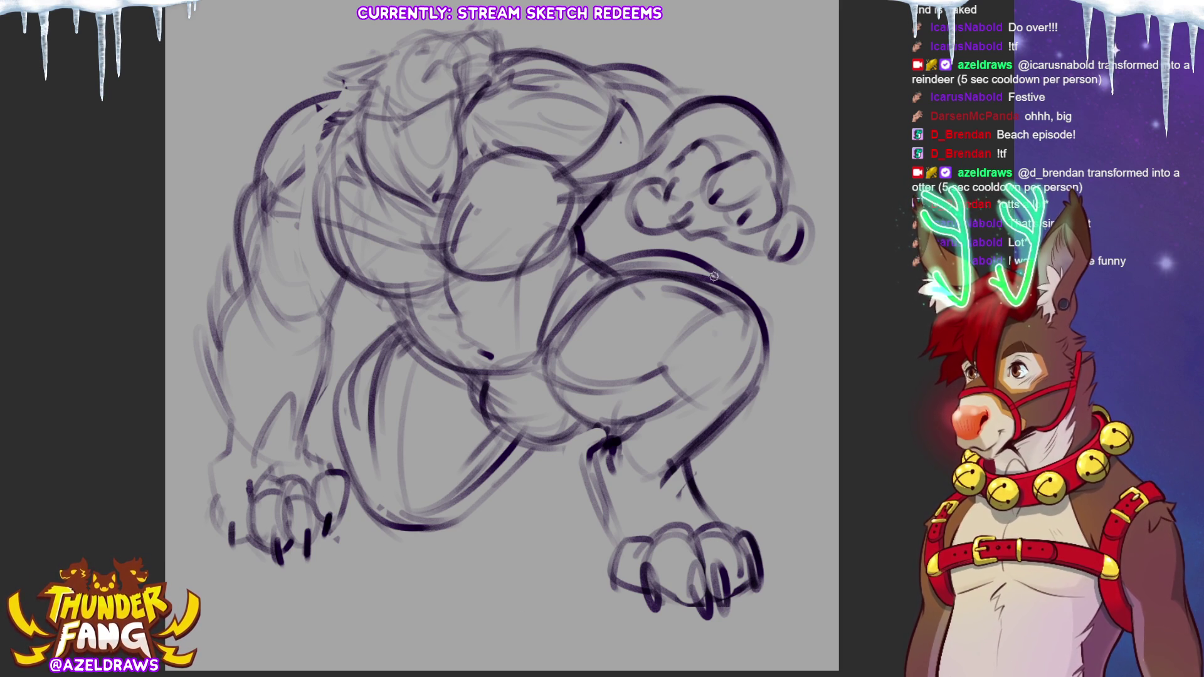
pyautogui.hotkey('ctrl', 't')
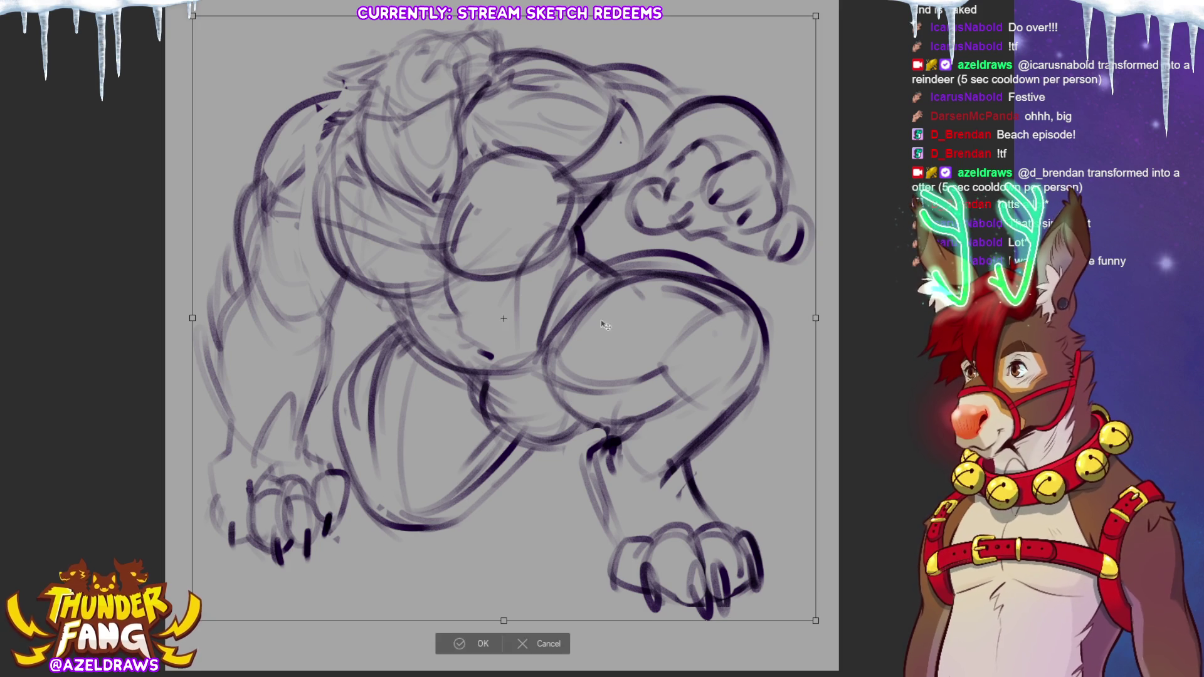
# Step: Shift the sketch down-left, then skew the left arm and back area outward and deselect
pyautogui.moveTo(612, 332); pyautogui.dragTo(583, 371)
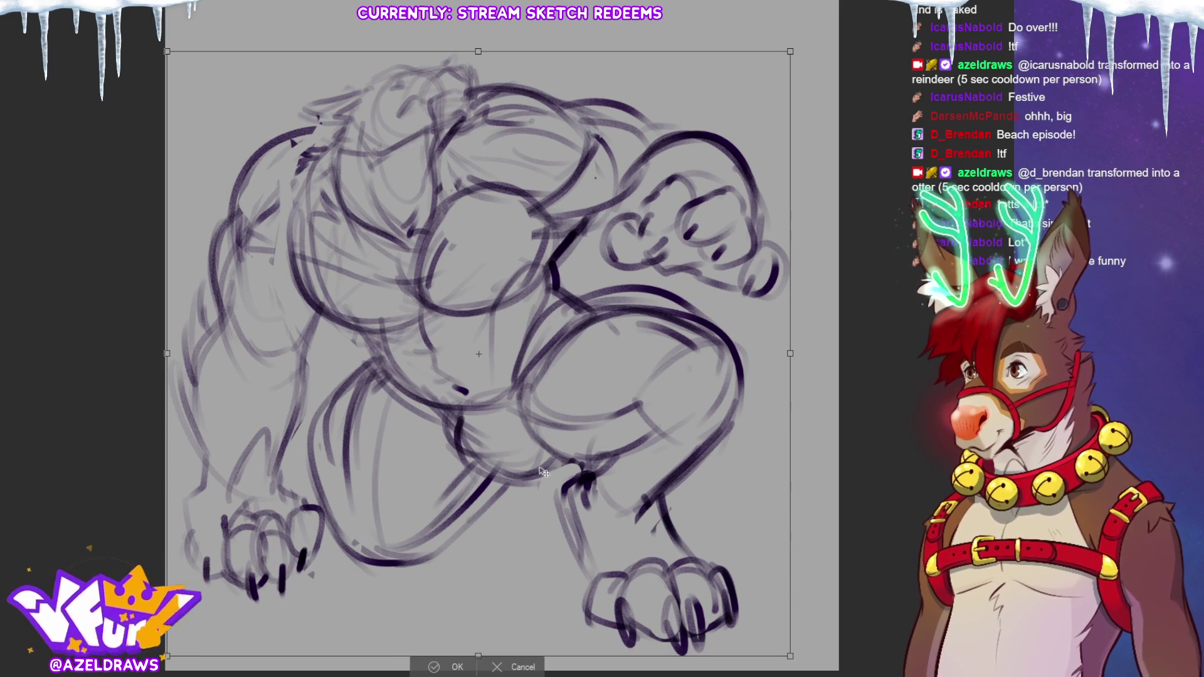
pyautogui.click(439, 666)
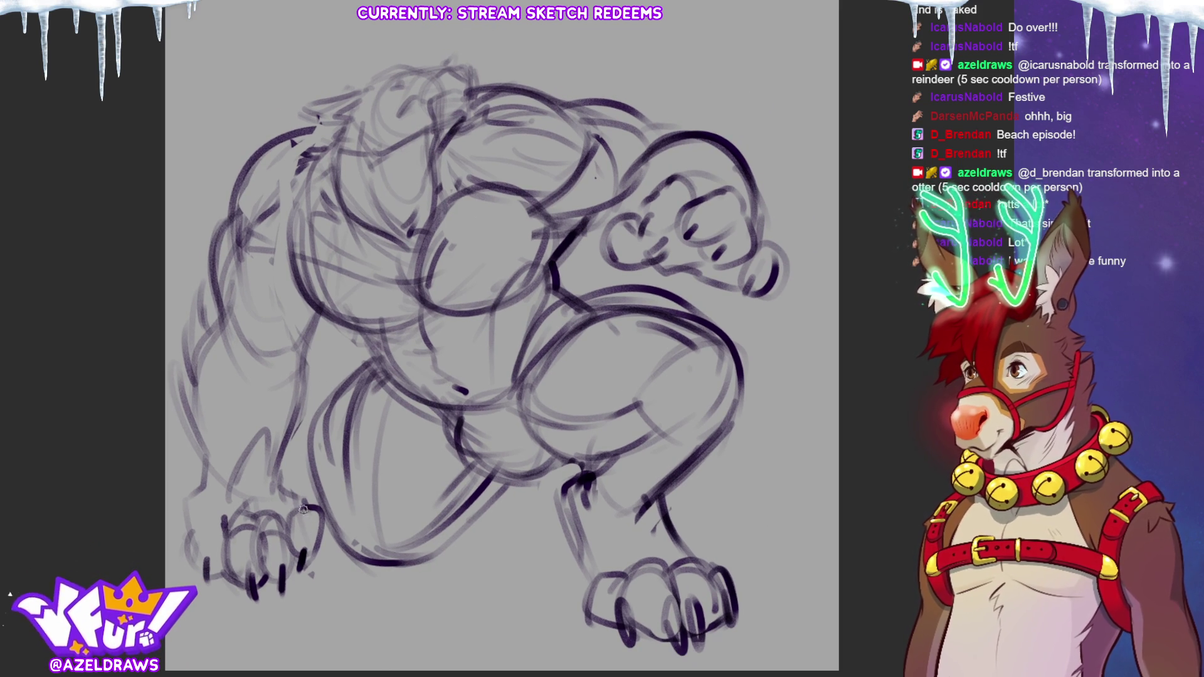
pyautogui.moveTo(326, 572)
pyautogui.mouseDown()
pyautogui.moveTo(311, 487)
pyautogui.moveTo(308, 297)
pyautogui.moveTo(215, 202)
pyautogui.moveTo(168, 477)
pyautogui.moveTo(323, 596)
pyautogui.mouseUp()
pyautogui.click(303, 649)
pyautogui.moveTo(270, 564); pyautogui.dragTo(264, 575)
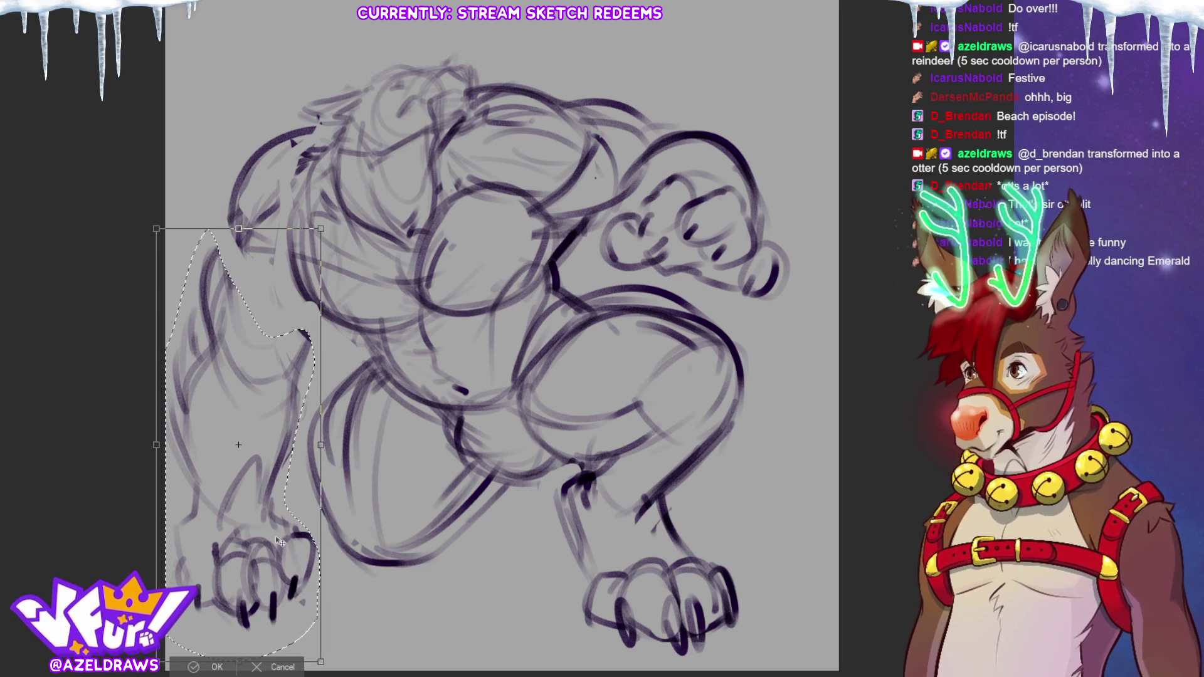
pyautogui.moveTo(321, 228); pyautogui.dragTo(336, 228)
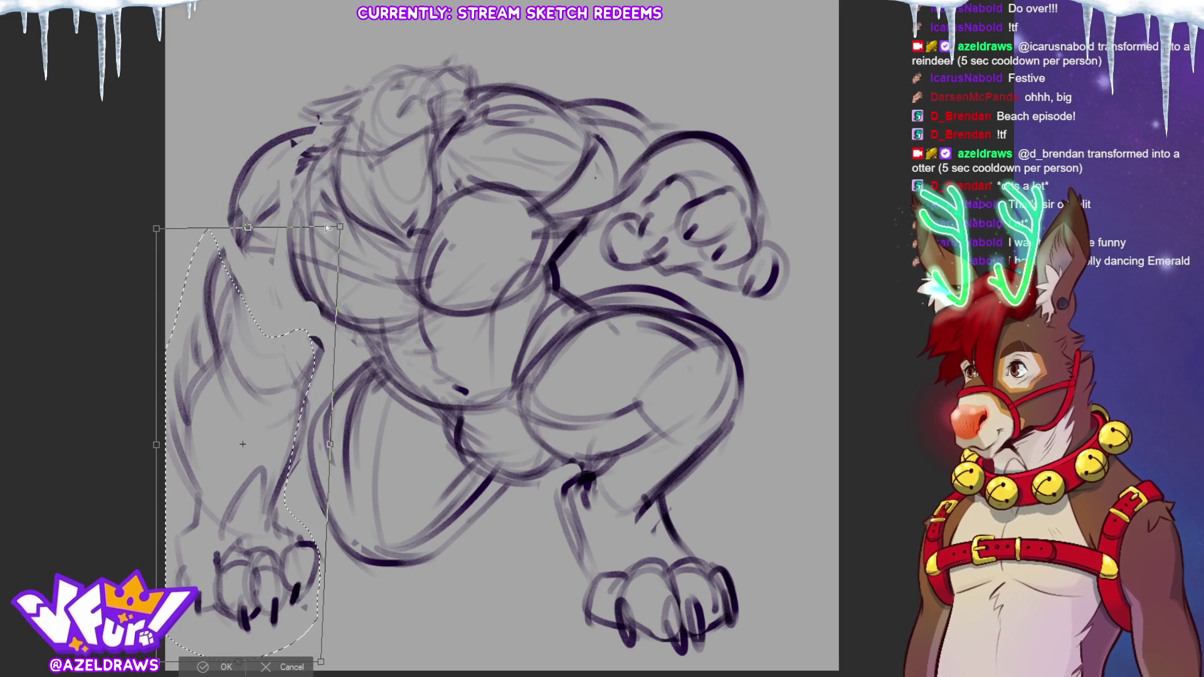
pyautogui.moveTo(156, 228); pyautogui.dragTo(145, 218)
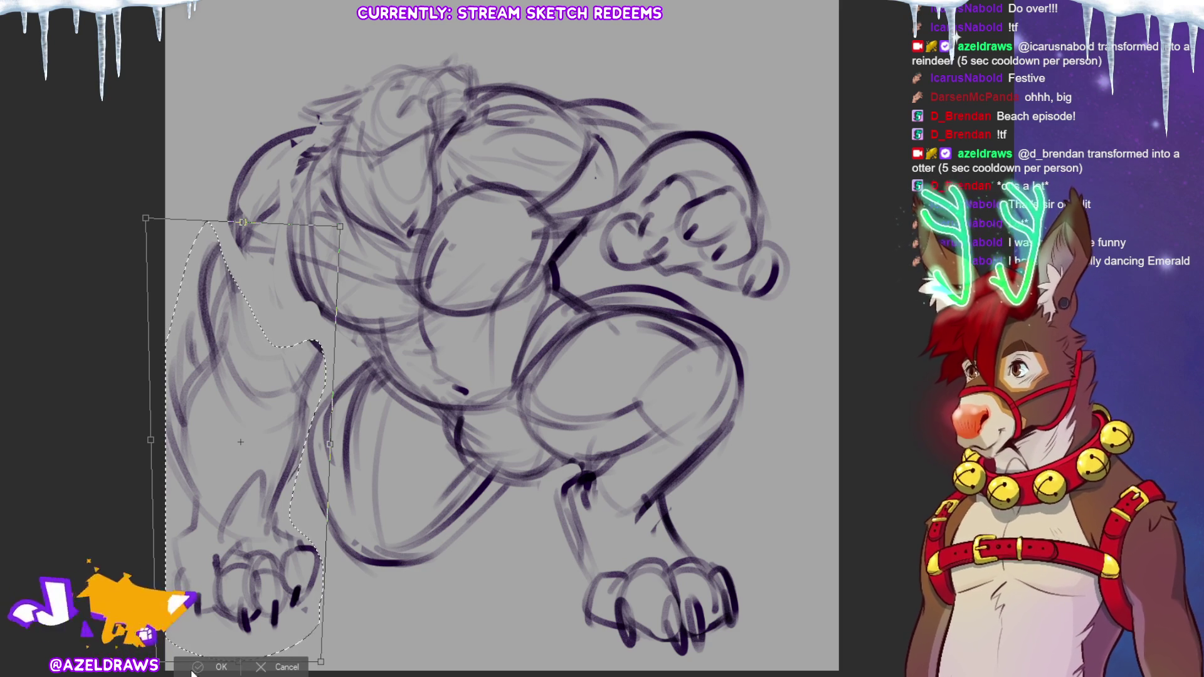
pyautogui.press('Return')
pyautogui.hotkey('ctrl', 'd')
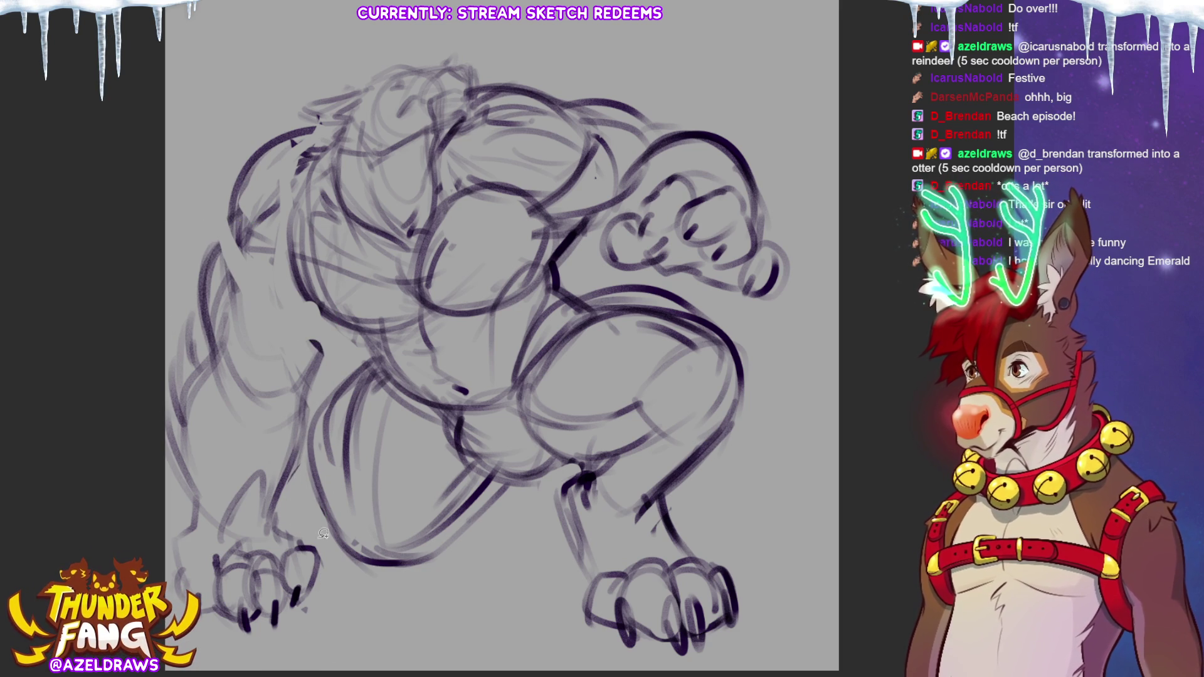
# Step: Sketch the left shoulder and torso edge, erasing and redrawing part of it
pyautogui.moveTo(233, 194)
pyautogui.mouseDown()
pyautogui.moveTo(242, 259)
pyautogui.moveTo(276, 311)
pyautogui.mouseUp()
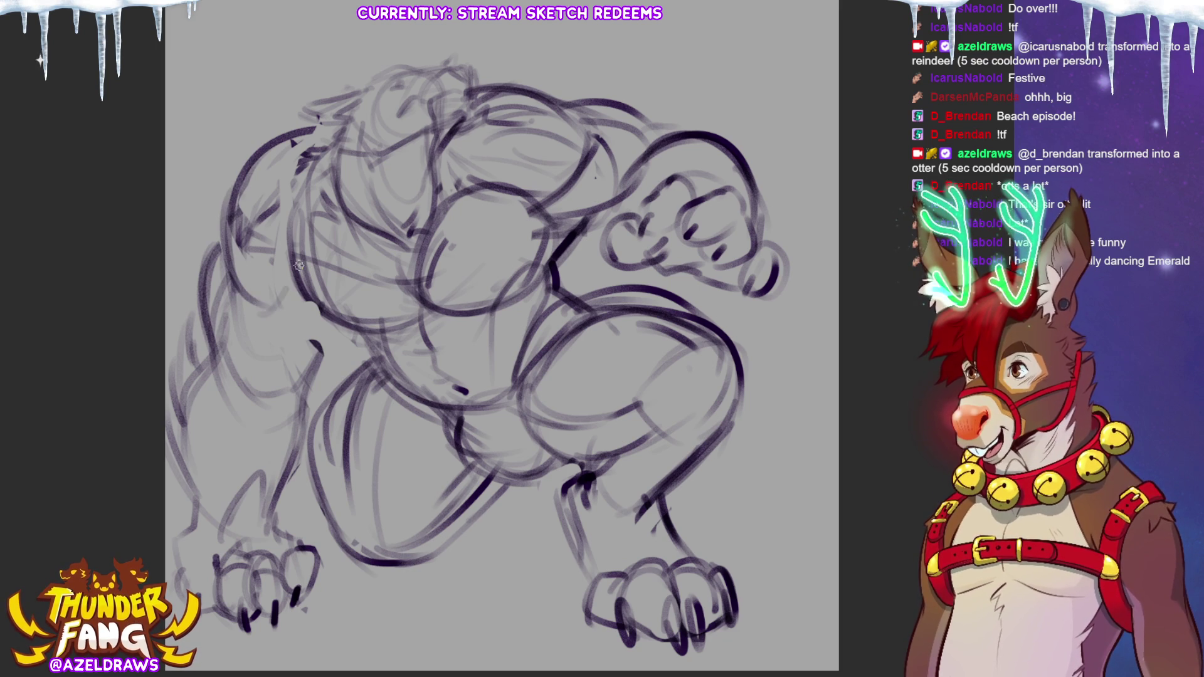
pyautogui.moveTo(310, 160); pyautogui.dragTo(290, 270)
pyautogui.moveTo(320, 316); pyautogui.dragTo(299, 385)
pyautogui.moveTo(219, 267)
pyautogui.mouseDown()
pyautogui.moveTo(226, 346)
pyautogui.moveTo(293, 438)
pyautogui.mouseUp()
pyautogui.moveTo(324, 339); pyautogui.dragTo(288, 410)
pyautogui.moveTo(289, 262)
pyautogui.mouseDown()
pyautogui.moveTo(310, 301)
pyautogui.moveTo(352, 326)
pyautogui.mouseUp()
# Step: Sketch the top of the head and the shoulder and upper back lines
pyautogui.moveTo(359, 91)
pyautogui.mouseDown()
pyautogui.moveTo(384, 70)
pyautogui.moveTo(467, 64)
pyautogui.moveTo(471, 104)
pyautogui.mouseUp()
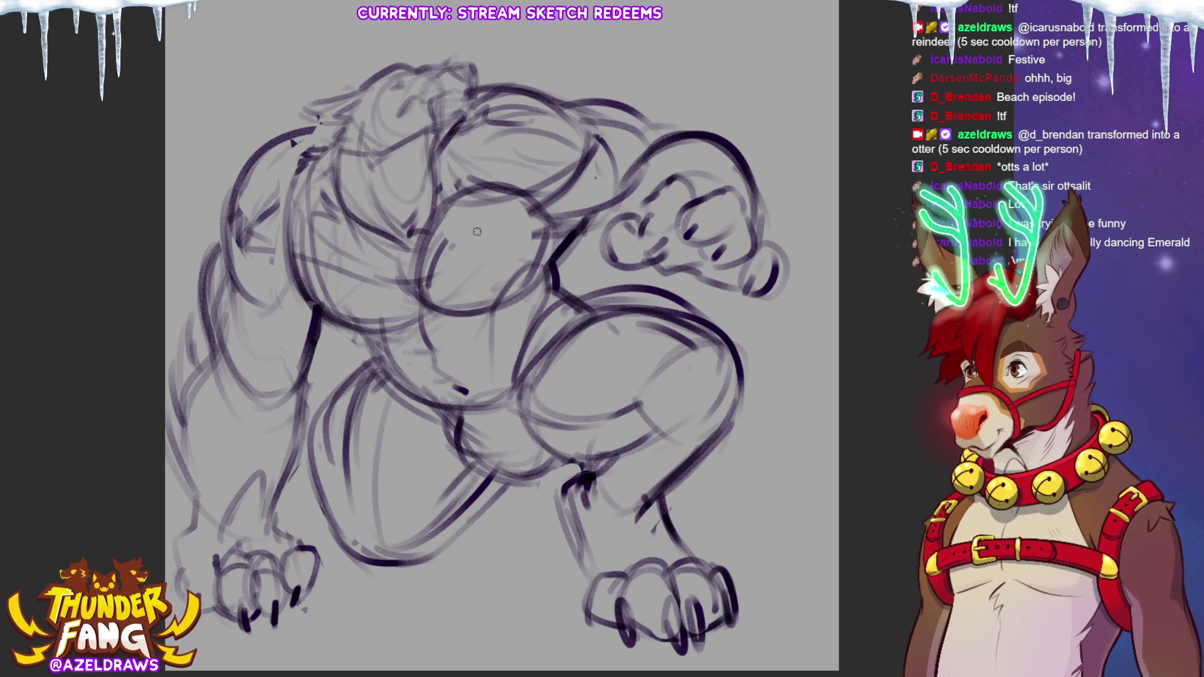
pyautogui.moveTo(424, 239); pyautogui.dragTo(529, 193)
pyautogui.moveTo(442, 201); pyautogui.dragTo(580, 151)
pyautogui.moveTo(467, 81)
pyautogui.mouseDown()
pyautogui.moveTo(547, 86)
pyautogui.moveTo(597, 150)
pyautogui.mouseUp()
pyautogui.moveTo(567, 100)
pyautogui.mouseDown()
pyautogui.moveTo(637, 114)
pyautogui.moveTo(670, 148)
pyautogui.moveTo(587, 227)
pyautogui.mouseUp()
# Step: Add strokes along the left torso and upper-left back, then rescale the whole sketch slightly larger
pyautogui.moveTo(323, 324); pyautogui.dragTo(270, 401)
pyautogui.moveTo(276, 344); pyautogui.dragTo(220, 386)
pyautogui.moveTo(234, 223); pyautogui.dragTo(221, 276)
pyautogui.moveTo(240, 276); pyautogui.dragTo(295, 296)
pyautogui.moveTo(308, 148)
pyautogui.mouseDown()
pyautogui.moveTo(225, 264)
pyautogui.moveTo(222, 239)
pyautogui.mouseUp()
pyautogui.moveTo(299, 134); pyautogui.dragTo(216, 251)
pyautogui.moveTo(276, 176)
pyautogui.mouseDown()
pyautogui.moveTo(227, 272)
pyautogui.moveTo(270, 301)
pyautogui.mouseUp()
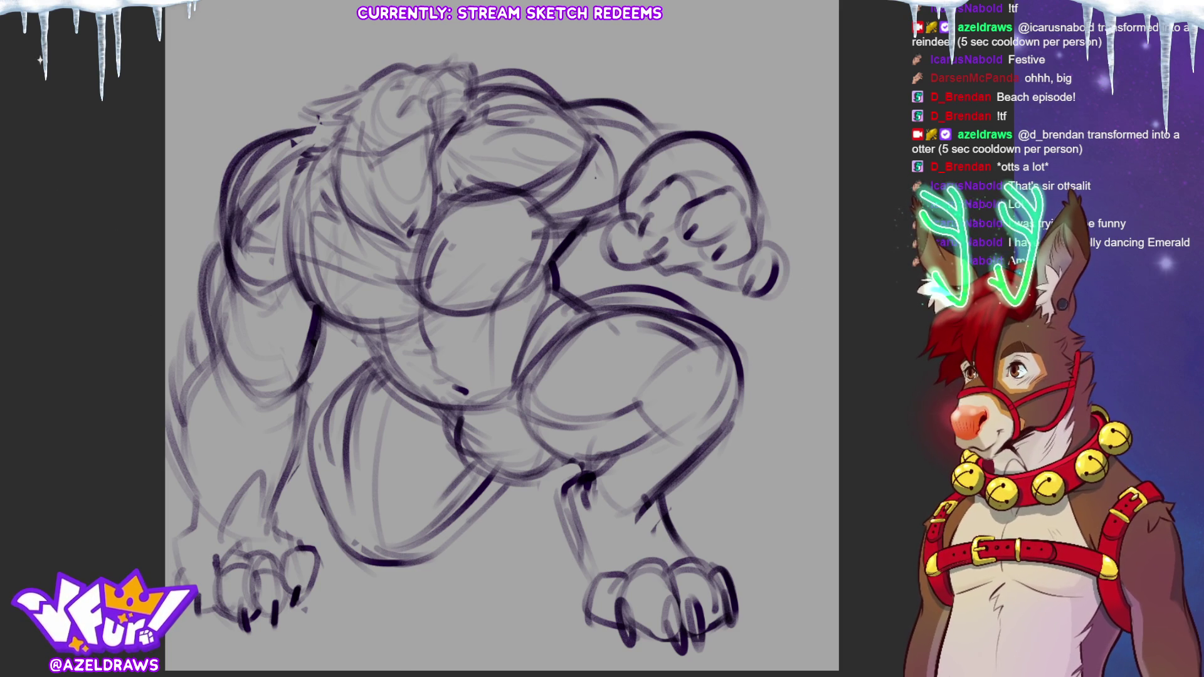
pyautogui.hotkey('ctrl', 't')
pyautogui.moveTo(740, 161); pyautogui.dragTo(733, 169)
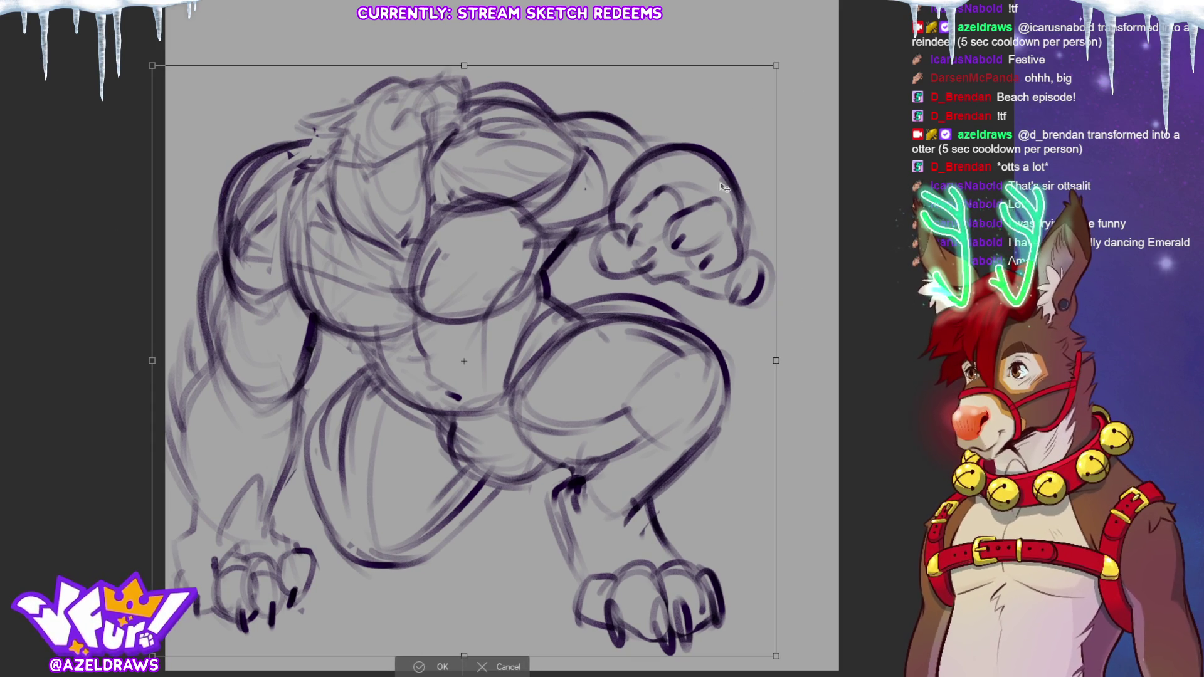
# Step: Apply the transform, undo the bad toe strokes, and redraw the lower leg
pyautogui.click(419, 666)
pyautogui.moveTo(515, 481)
pyautogui.mouseDown()
pyautogui.moveTo(503, 532)
pyautogui.moveTo(439, 546)
pyautogui.moveTo(501, 538)
pyautogui.moveTo(503, 504)
pyautogui.moveTo(464, 546)
pyautogui.moveTo(497, 520)
pyautogui.moveTo(524, 536)
pyautogui.moveTo(496, 507)
pyautogui.moveTo(478, 511)
pyautogui.moveTo(458, 552)
pyautogui.moveTo(492, 545)
pyautogui.moveTo(544, 497)
pyautogui.mouseUp()
pyautogui.hotkey('ctrl', 'z')
pyautogui.hotkey('ctrl', 'z')
pyautogui.hotkey('ctrl', 'z')
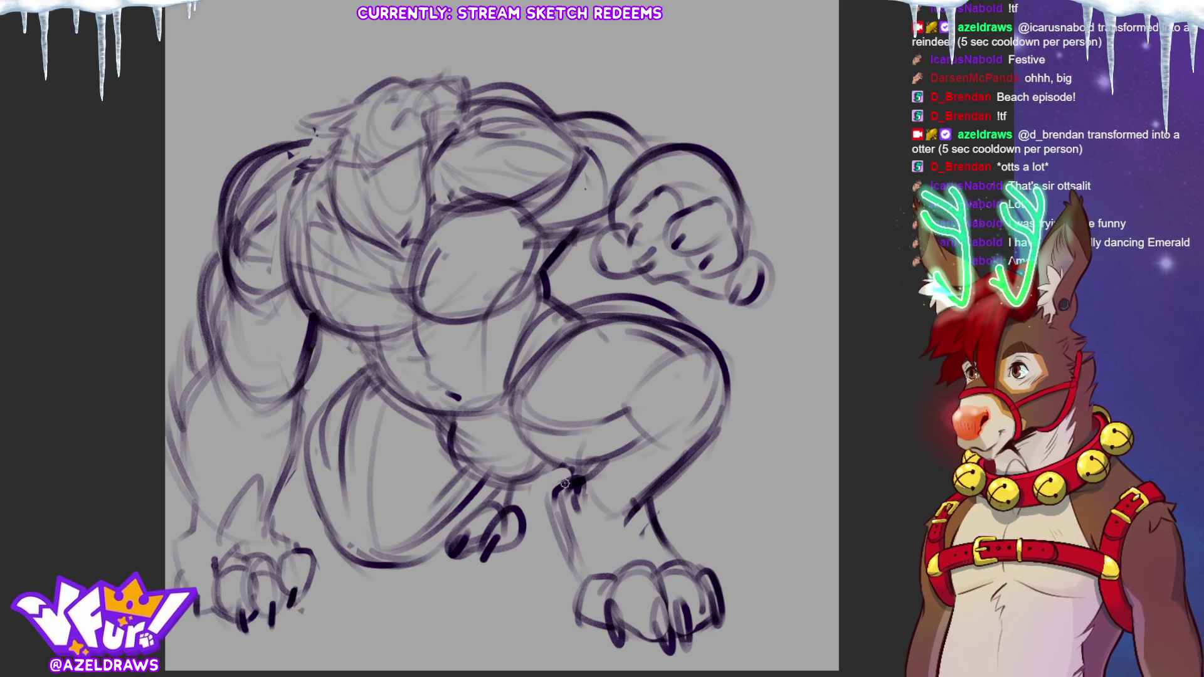
pyautogui.hotkey('ctrl', 'z')
pyautogui.hotkey('ctrl', 'z')
pyautogui.hotkey('ctrl', 'z')
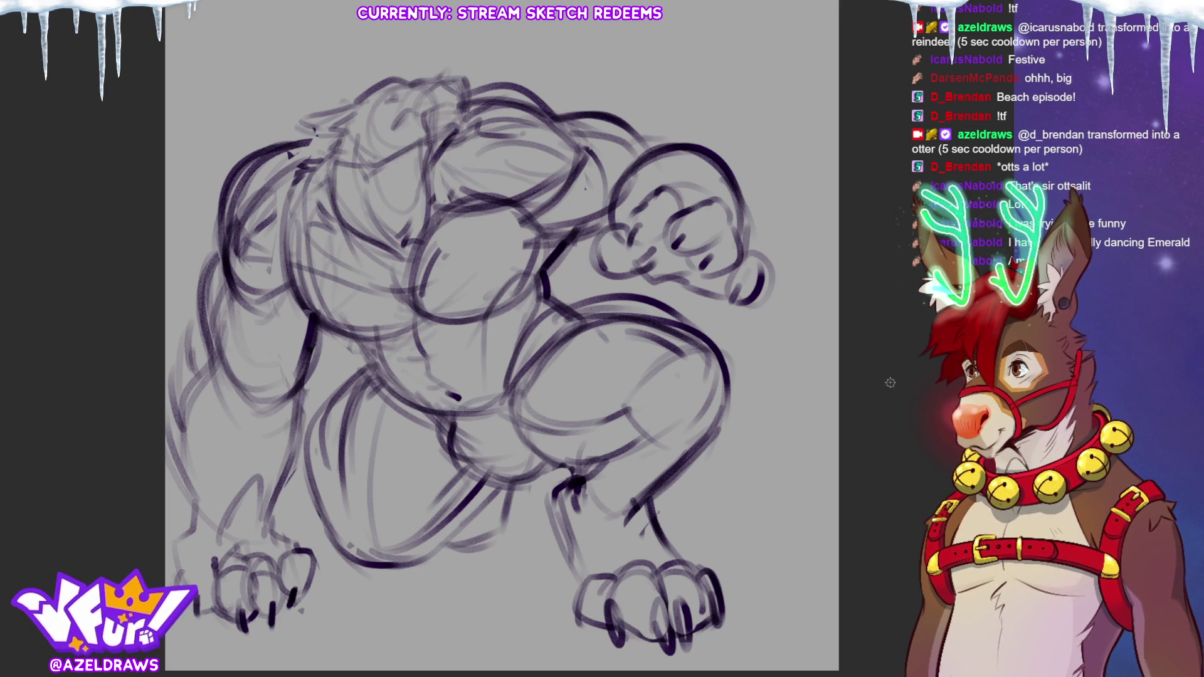
pyautogui.hotkey('ctrl', 'z')
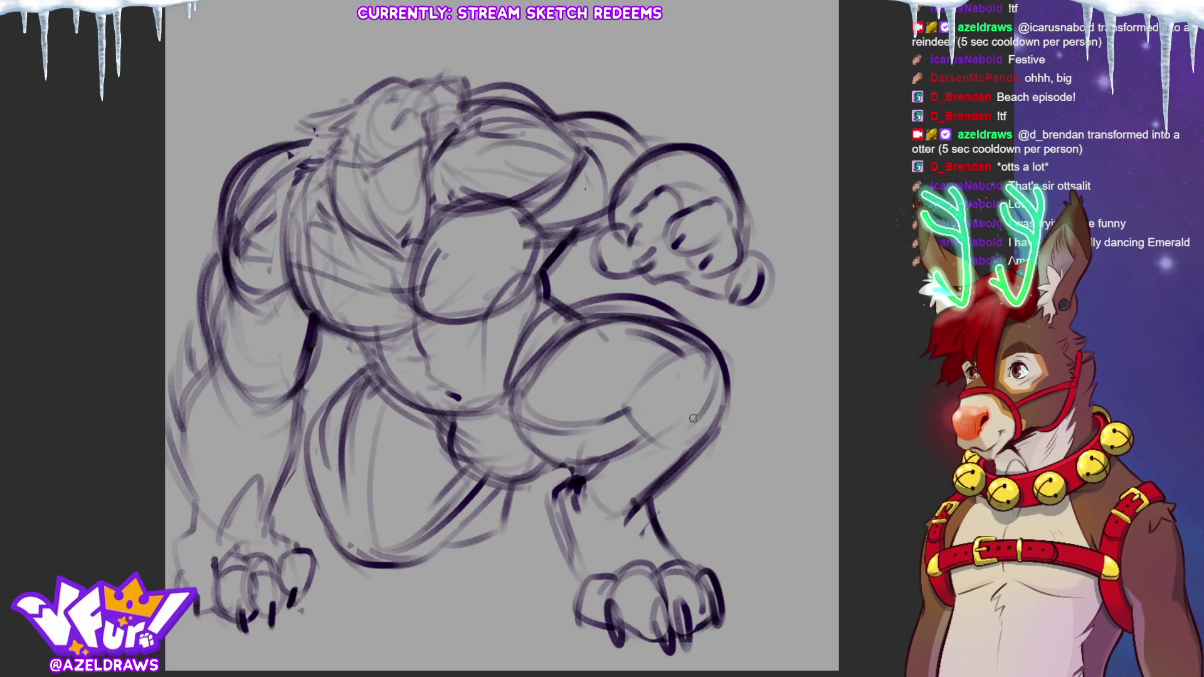
pyautogui.moveTo(441, 541)
pyautogui.mouseDown()
pyautogui.moveTo(492, 498)
pyautogui.moveTo(522, 515)
pyautogui.mouseUp()
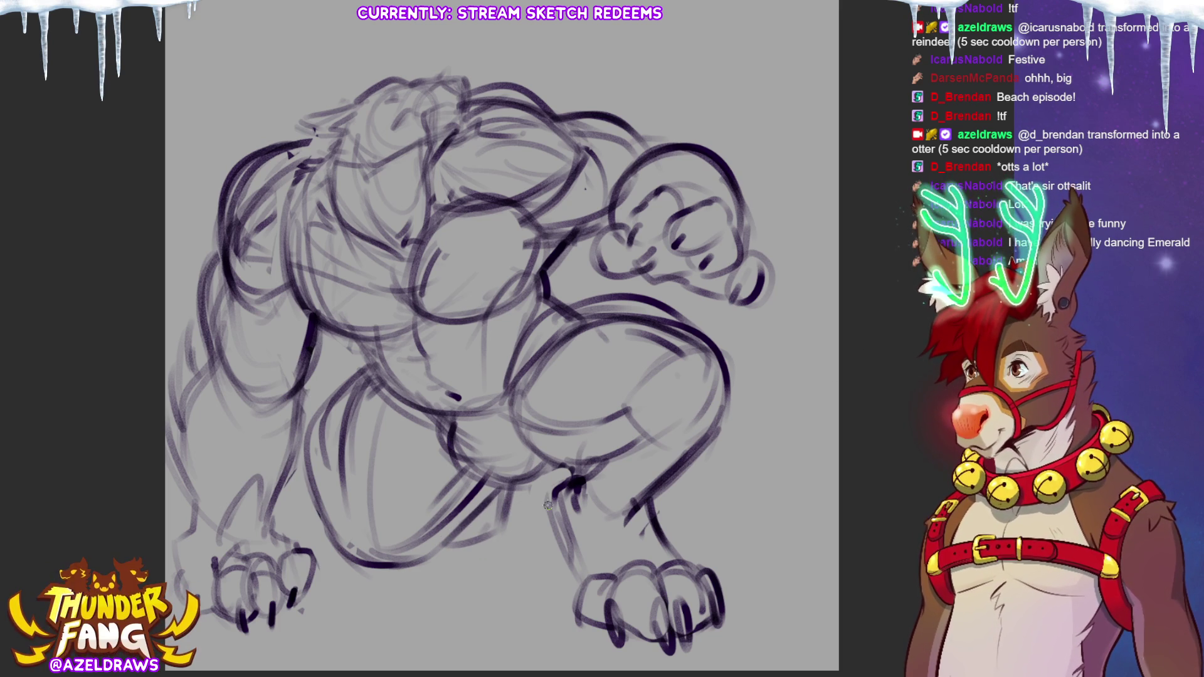
# Step: Sketch the elbow and a pointed tail sweeping up the right side
pyautogui.moveTo(548, 304)
pyautogui.mouseDown()
pyautogui.moveTo(611, 275)
pyautogui.moveTo(599, 287)
pyautogui.mouseUp()
pyautogui.moveTo(736, 185)
pyautogui.mouseDown()
pyautogui.moveTo(769, 120)
pyautogui.moveTo(781, 141)
pyautogui.moveTo(784, 408)
pyautogui.moveTo(727, 464)
pyautogui.moveTo(741, 457)
pyautogui.mouseUp()
pyautogui.moveTo(606, 523); pyautogui.dragTo(589, 511)
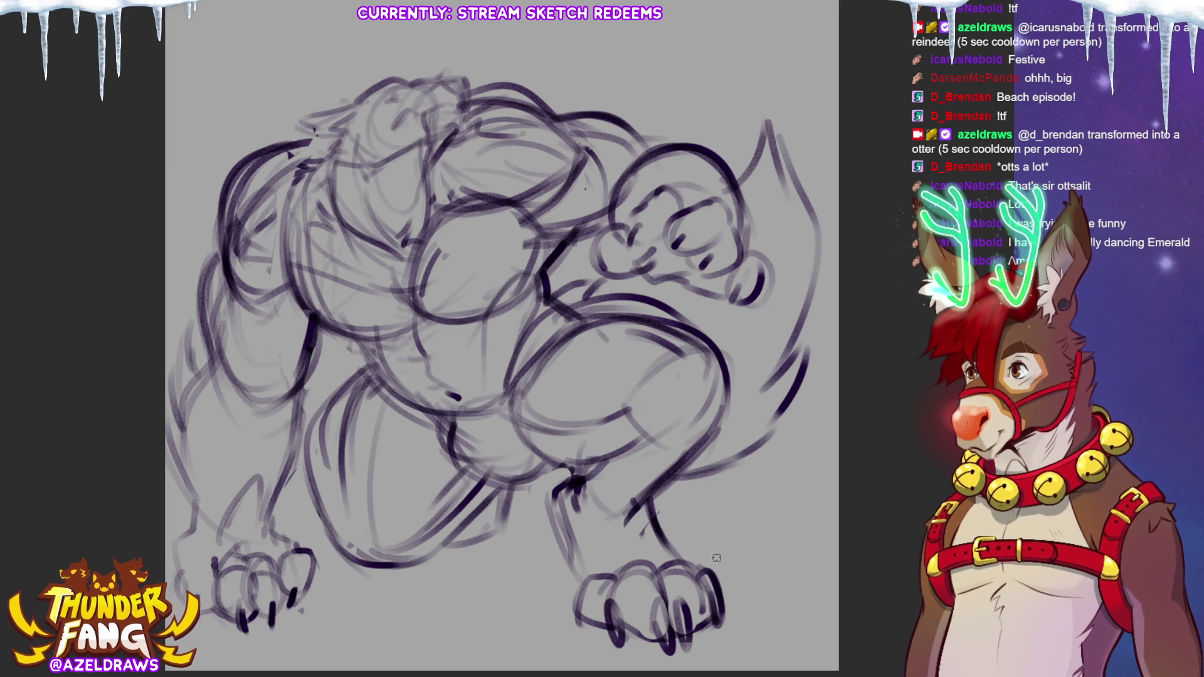
# Step: Transform the whole drawing to nudge it slightly right and down
pyautogui.hotkey('ctrl', 't')
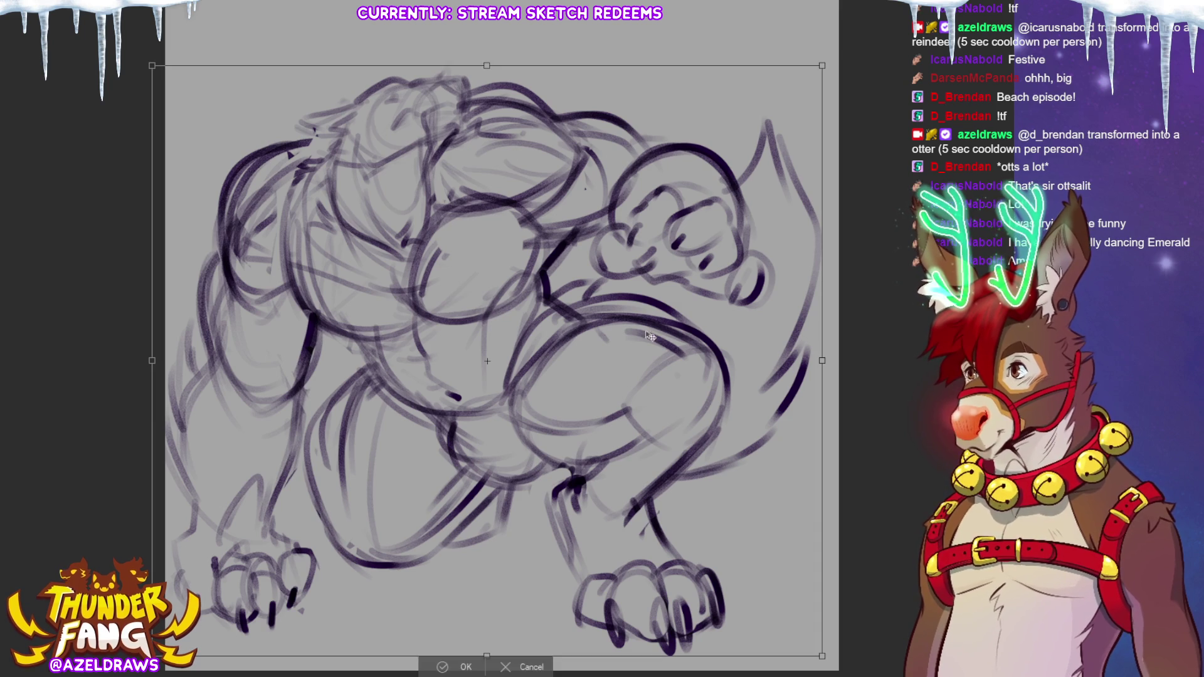
pyautogui.moveTo(674, 365); pyautogui.dragTo(683, 369)
pyautogui.click(450, 667)
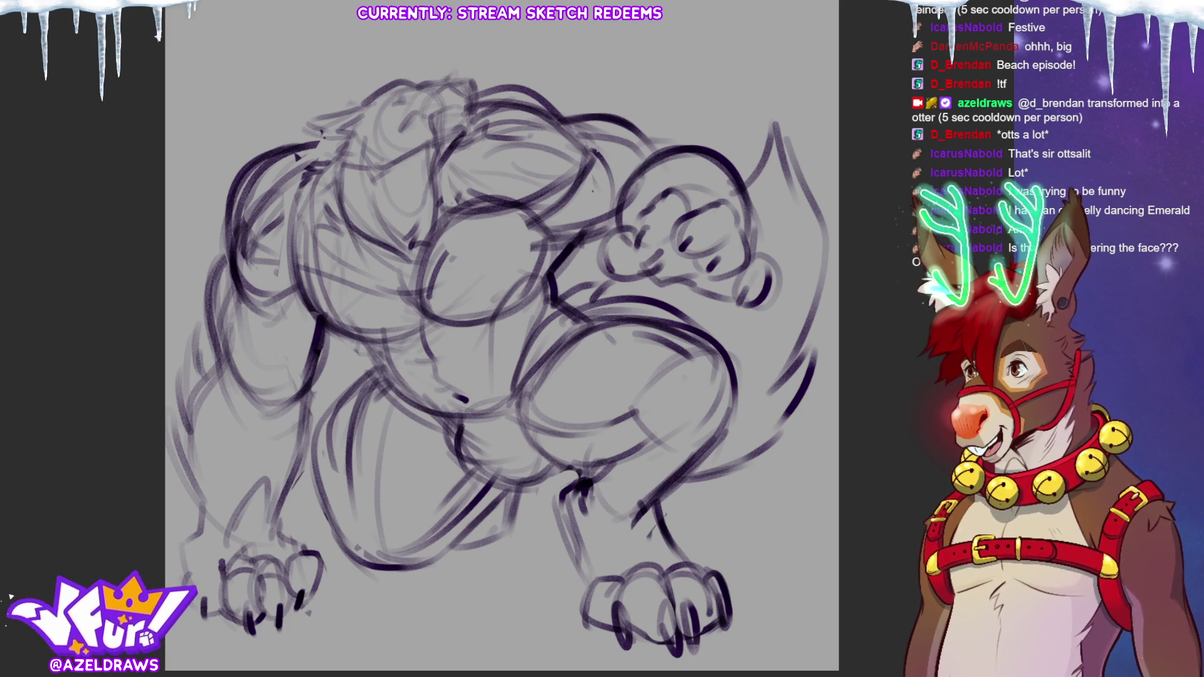
# Step: Sketch the brow line on the head and two pointed ears
pyautogui.moveTo(361, 166)
pyautogui.mouseDown()
pyautogui.moveTo(395, 163)
pyautogui.moveTo(443, 129)
pyautogui.moveTo(424, 115)
pyautogui.moveTo(454, 108)
pyautogui.mouseUp()
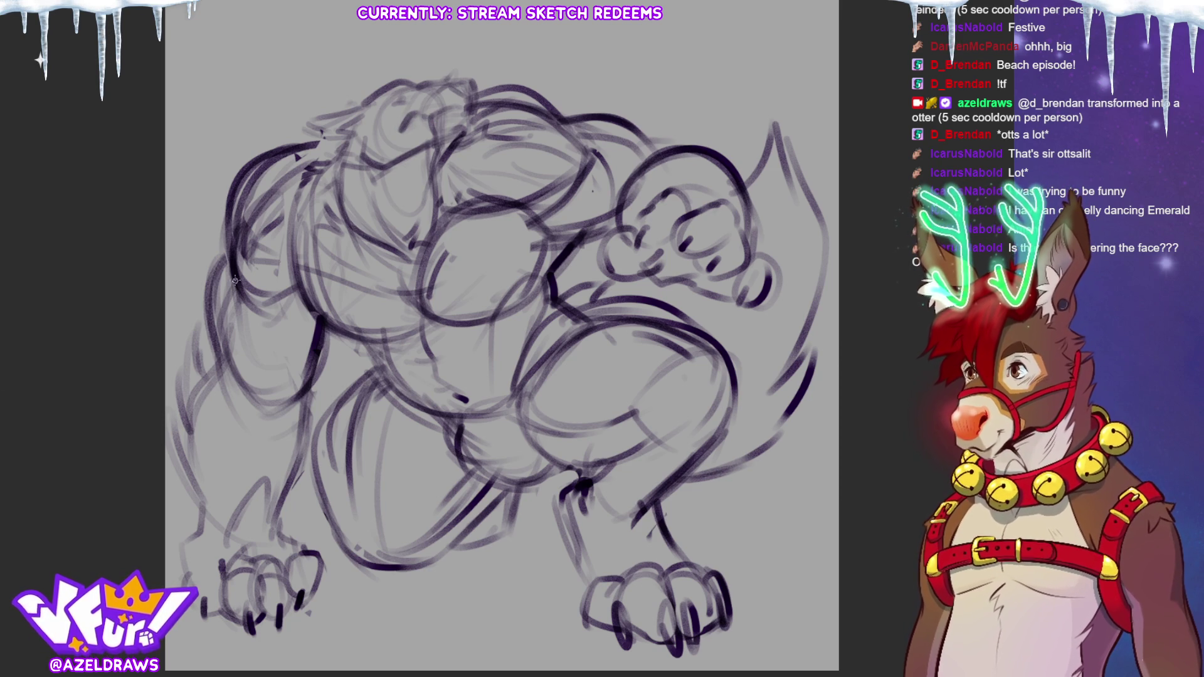
pyautogui.moveTo(401, 131); pyautogui.dragTo(469, 105)
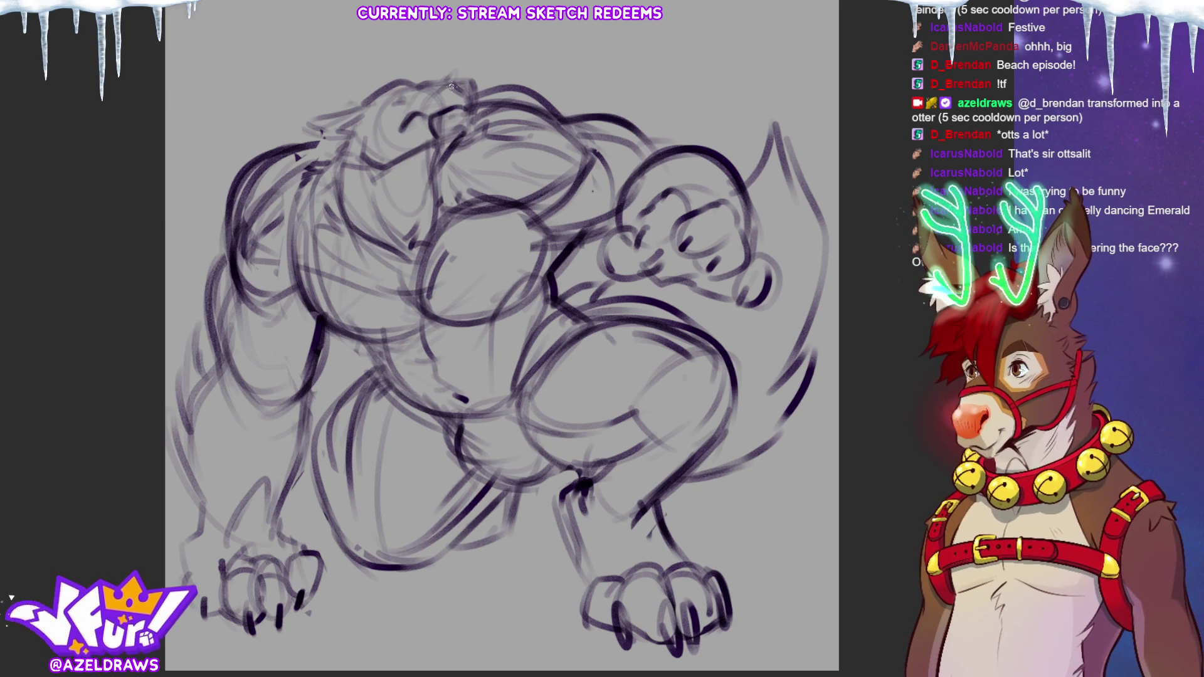
pyautogui.moveTo(452, 75)
pyautogui.mouseDown()
pyautogui.moveTo(474, 91)
pyautogui.moveTo(460, 54)
pyautogui.mouseUp()
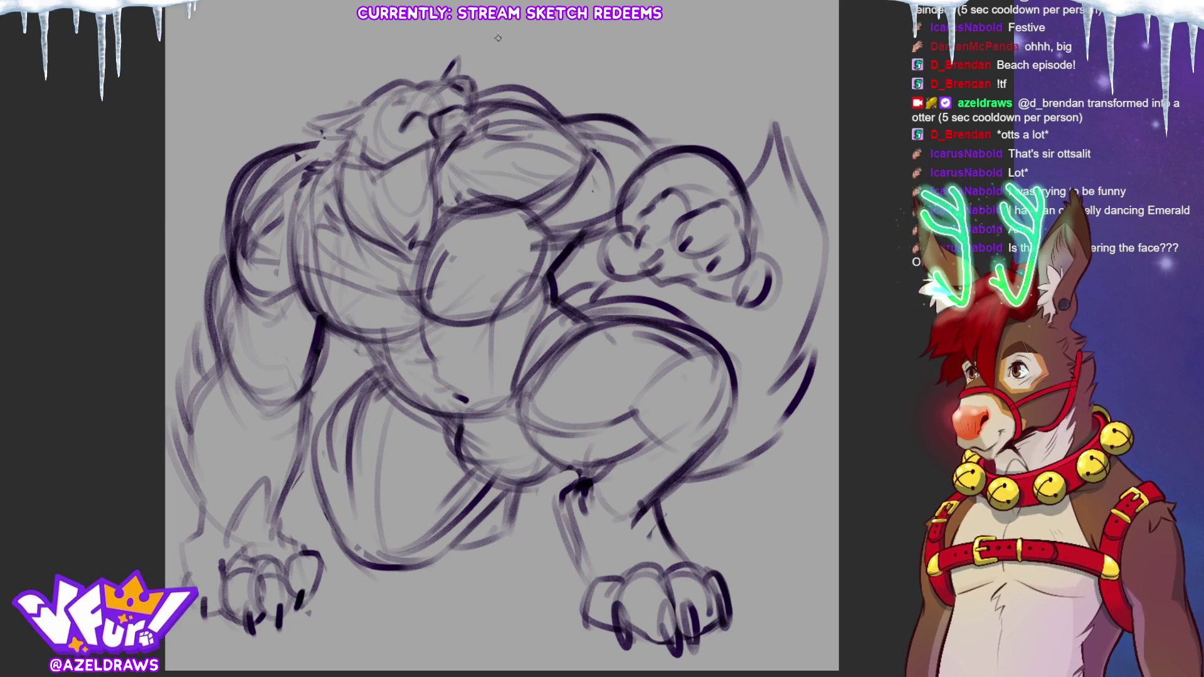
pyautogui.moveTo(361, 111)
pyautogui.mouseDown()
pyautogui.moveTo(306, 113)
pyautogui.moveTo(304, 138)
pyautogui.moveTo(357, 126)
pyautogui.moveTo(339, 153)
pyautogui.mouseUp()
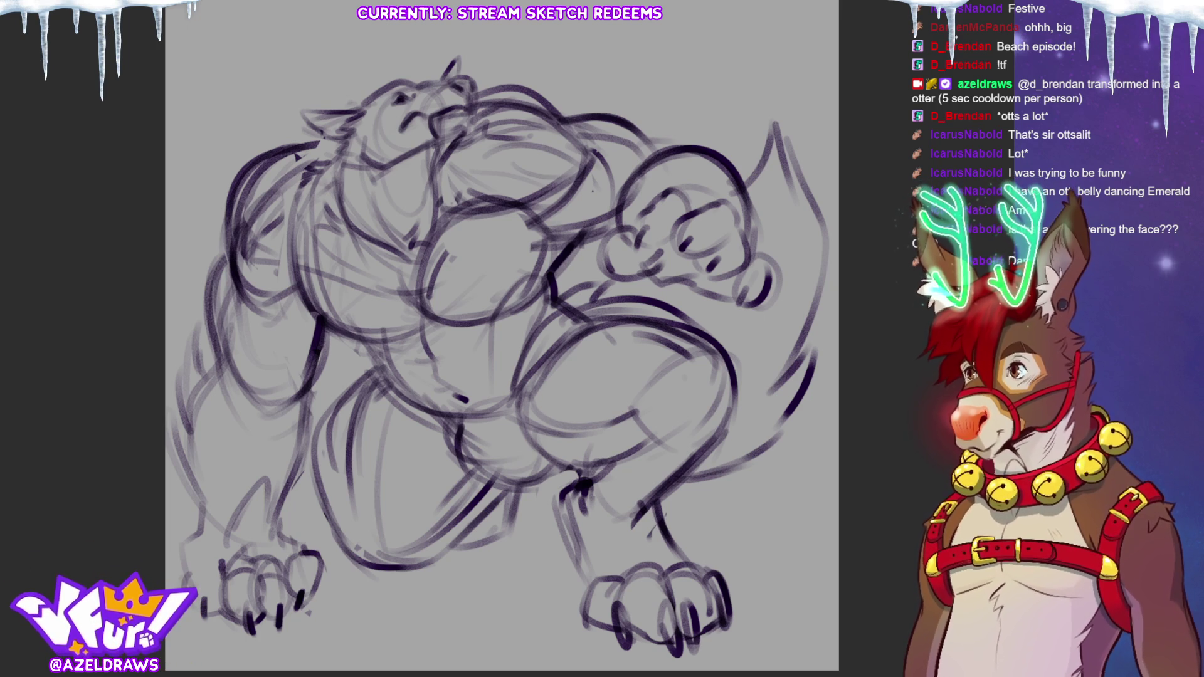
# Step: Hatch angular building shapes to the right of the rear foot
pyautogui.moveTo(723, 500); pyautogui.dragTo(703, 565)
pyautogui.moveTo(763, 504)
pyautogui.mouseDown()
pyautogui.moveTo(737, 567)
pyautogui.moveTo(756, 577)
pyautogui.mouseUp()
pyautogui.moveTo(804, 479)
pyautogui.mouseDown()
pyautogui.moveTo(772, 587)
pyautogui.moveTo(831, 509)
pyautogui.moveTo(806, 583)
pyautogui.mouseUp()
pyautogui.moveTo(833, 502); pyautogui.dragTo(805, 584)
pyautogui.moveTo(671, 505); pyautogui.dragTo(676, 576)
pyautogui.moveTo(693, 531); pyautogui.dragTo(706, 553)
# Step: Add more building lines below the tail and along the right edge
pyautogui.moveTo(760, 460); pyautogui.dragTo(757, 501)
pyautogui.moveTo(762, 457)
pyautogui.mouseDown()
pyautogui.moveTo(793, 469)
pyautogui.moveTo(790, 500)
pyautogui.mouseUp()
pyautogui.moveTo(796, 420); pyautogui.dragTo(794, 503)
pyautogui.moveTo(792, 420)
pyautogui.mouseDown()
pyautogui.moveTo(819, 428)
pyautogui.moveTo(833, 492)
pyautogui.mouseUp()
pyautogui.moveTo(769, 558)
pyautogui.mouseDown()
pyautogui.moveTo(767, 612)
pyautogui.moveTo(817, 545)
pyautogui.mouseUp()
pyautogui.moveTo(817, 551); pyautogui.dragTo(818, 612)
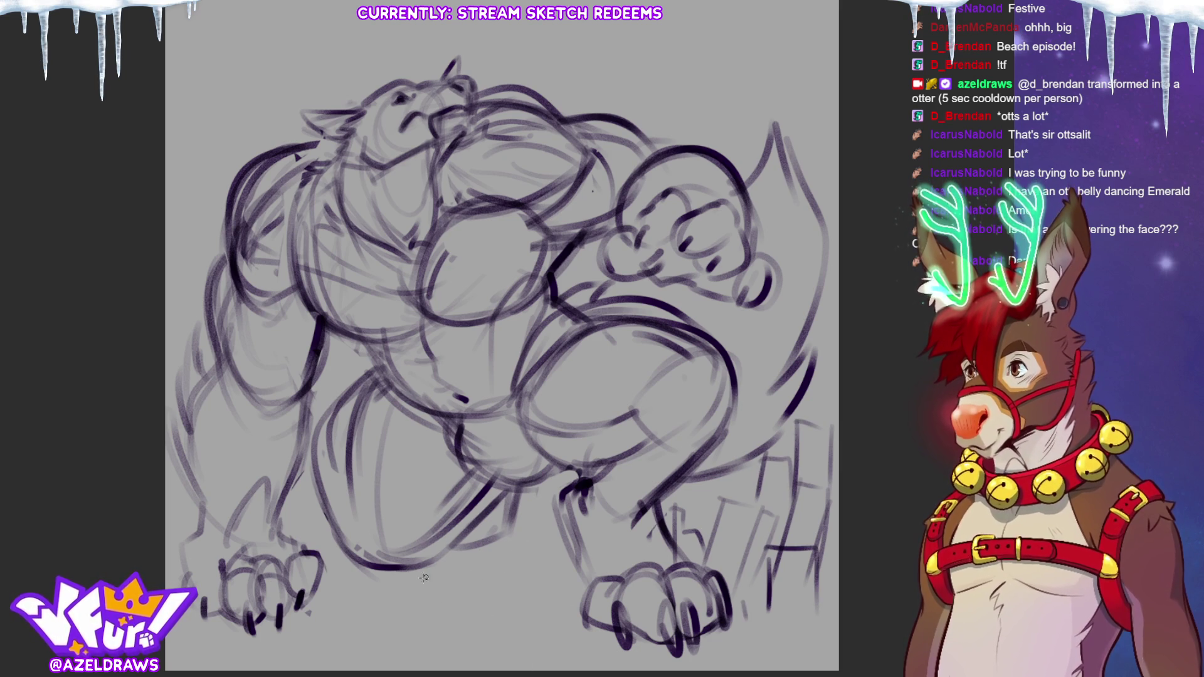
# Step: Sketch rocks near the right foot and small buildings below the belly
pyautogui.moveTo(740, 556)
pyautogui.mouseDown()
pyautogui.moveTo(796, 635)
pyautogui.moveTo(749, 639)
pyautogui.mouseUp()
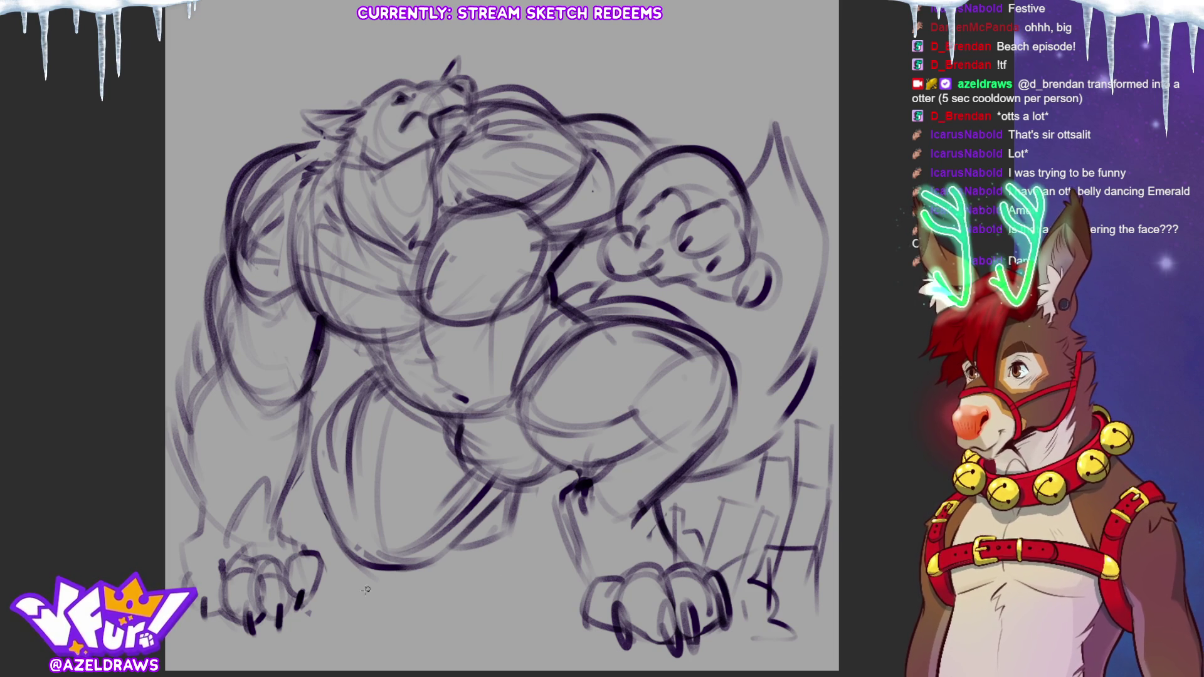
pyautogui.moveTo(342, 630)
pyautogui.mouseDown()
pyautogui.moveTo(344, 546)
pyautogui.moveTo(395, 554)
pyautogui.mouseUp()
pyautogui.moveTo(398, 543)
pyautogui.mouseDown()
pyautogui.moveTo(395, 639)
pyautogui.moveTo(343, 537)
pyautogui.moveTo(400, 538)
pyautogui.mouseUp()
pyautogui.moveTo(432, 580); pyautogui.dragTo(433, 636)
pyautogui.moveTo(388, 583)
pyautogui.mouseDown()
pyautogui.moveTo(432, 582)
pyautogui.moveTo(468, 621)
pyautogui.mouseUp()
pyautogui.moveTo(443, 585)
pyautogui.mouseDown()
pyautogui.moveTo(468, 582)
pyautogui.moveTo(449, 619)
pyautogui.mouseUp()
# Step: Outline rocks, rubble and debris around the lower-left paw and corner
pyautogui.moveTo(188, 483)
pyautogui.mouseDown()
pyautogui.moveTo(167, 488)
pyautogui.moveTo(191, 542)
pyautogui.mouseUp()
pyautogui.moveTo(280, 501); pyautogui.dragTo(323, 500)
pyautogui.moveTo(321, 503)
pyautogui.mouseDown()
pyautogui.moveTo(322, 549)
pyautogui.moveTo(289, 543)
pyautogui.mouseUp()
pyautogui.moveTo(300, 629)
pyautogui.mouseDown()
pyautogui.moveTo(361, 609)
pyautogui.moveTo(327, 575)
pyautogui.mouseUp()
pyautogui.moveTo(321, 597)
pyautogui.mouseDown()
pyautogui.moveTo(344, 583)
pyautogui.moveTo(354, 618)
pyautogui.mouseUp()
pyautogui.moveTo(167, 556); pyautogui.dragTo(213, 617)
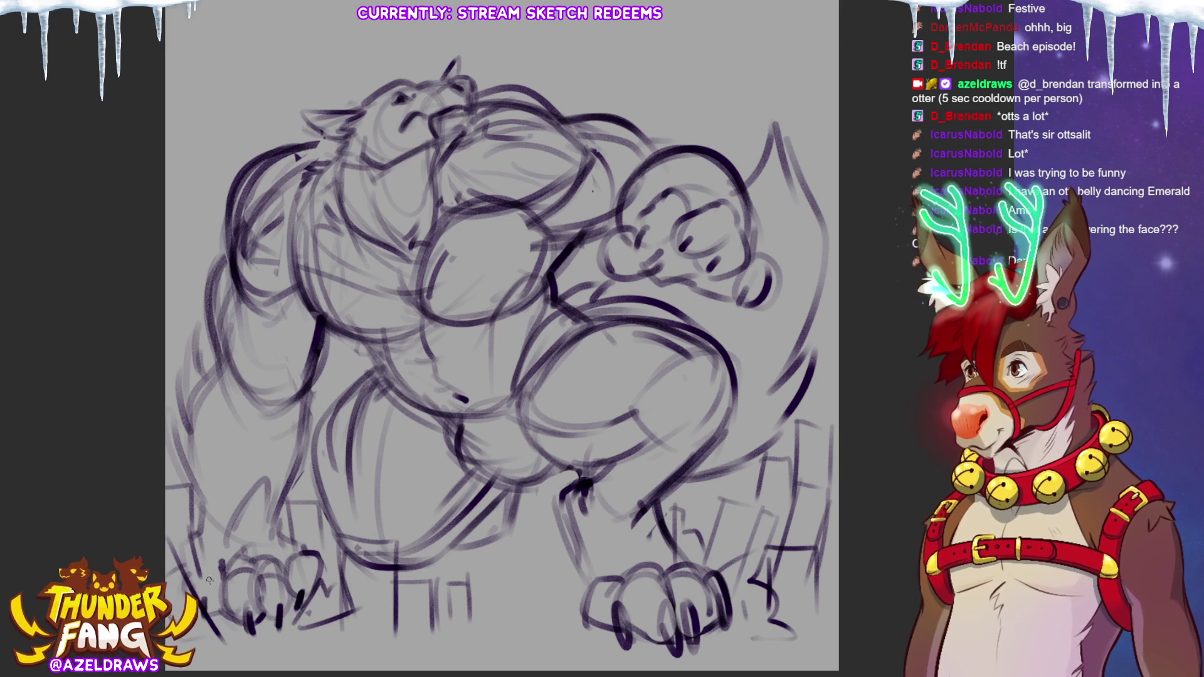
pyautogui.moveTo(313, 526); pyautogui.dragTo(326, 565)
pyautogui.moveTo(308, 655)
pyautogui.mouseDown()
pyautogui.moveTo(308, 608)
pyautogui.moveTo(339, 607)
pyautogui.mouseUp()
pyautogui.moveTo(339, 607)
pyautogui.mouseDown()
pyautogui.moveTo(343, 638)
pyautogui.moveTo(383, 652)
pyautogui.moveTo(379, 668)
pyautogui.mouseUp()
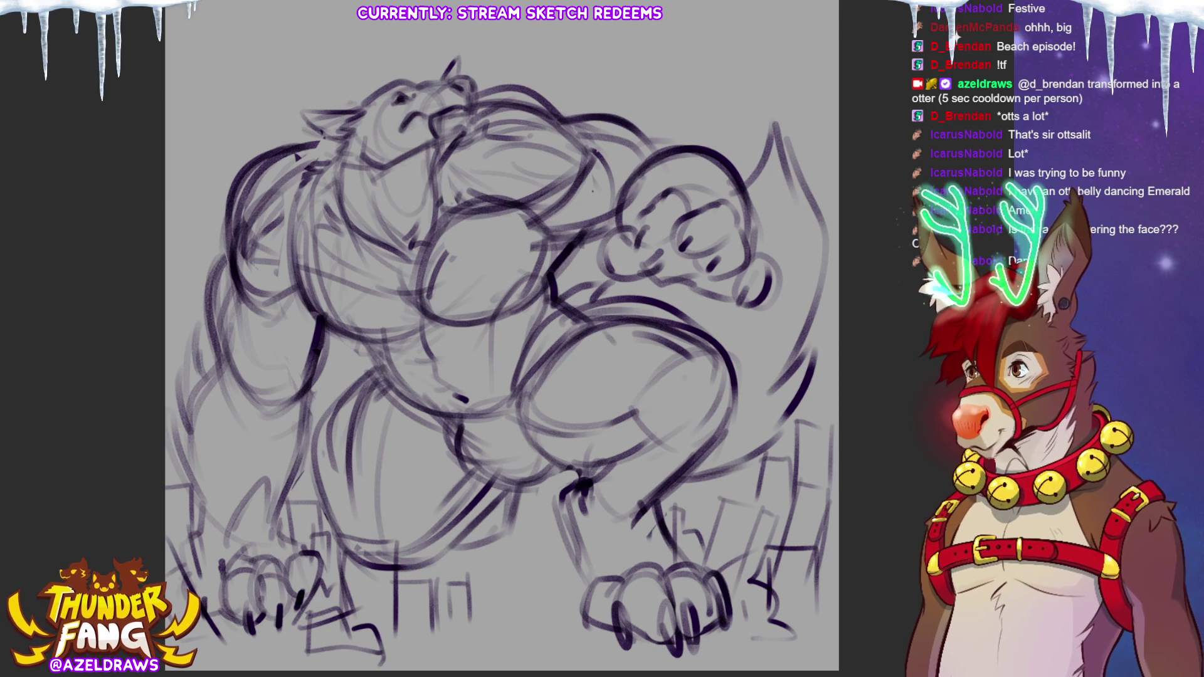
# Step: Draw a building left of the right paw and a rooftop line between the paws
pyautogui.moveTo(509, 507); pyautogui.dragTo(511, 575)
pyautogui.moveTo(502, 509)
pyautogui.mouseDown()
pyautogui.moveTo(544, 511)
pyautogui.moveTo(543, 577)
pyautogui.mouseUp()
pyautogui.moveTo(506, 580); pyautogui.dragTo(534, 578)
pyautogui.moveTo(555, 530)
pyautogui.mouseDown()
pyautogui.moveTo(557, 615)
pyautogui.moveTo(581, 542)
pyautogui.mouseUp()
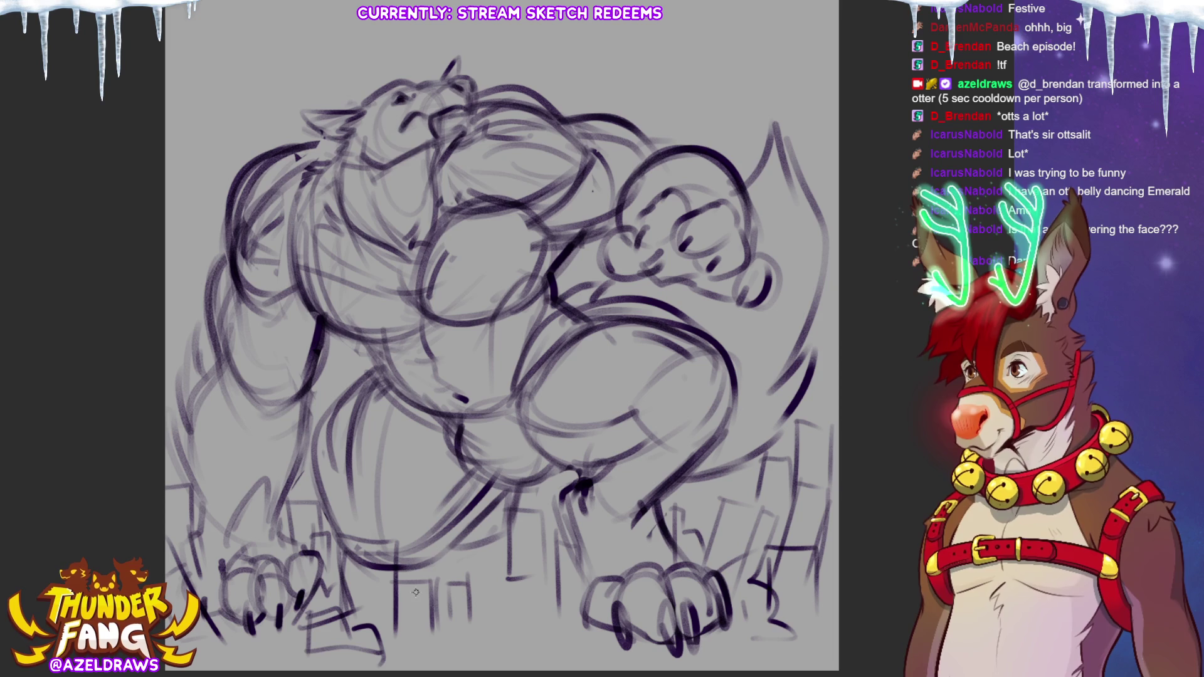
pyautogui.moveTo(307, 546)
pyautogui.mouseDown()
pyautogui.moveTo(402, 526)
pyautogui.moveTo(442, 615)
pyautogui.mouseUp()
# Step: Add rocks and toes on the lower left and sketch toes on the right paw
pyautogui.moveTo(204, 541)
pyautogui.mouseDown()
pyautogui.moveTo(180, 486)
pyautogui.moveTo(158, 499)
pyautogui.mouseUp()
pyautogui.moveTo(216, 529)
pyautogui.mouseDown()
pyautogui.moveTo(251, 511)
pyautogui.moveTo(273, 540)
pyautogui.mouseUp()
pyautogui.moveTo(576, 543)
pyautogui.mouseDown()
pyautogui.moveTo(530, 522)
pyautogui.moveTo(489, 602)
pyautogui.mouseUp()
pyautogui.moveTo(633, 518); pyautogui.dragTo(742, 580)
pyautogui.moveTo(645, 597)
pyautogui.mouseDown()
pyautogui.moveTo(615, 565)
pyautogui.moveTo(540, 643)
pyautogui.mouseUp()
pyautogui.moveTo(679, 572); pyautogui.dragTo(709, 586)
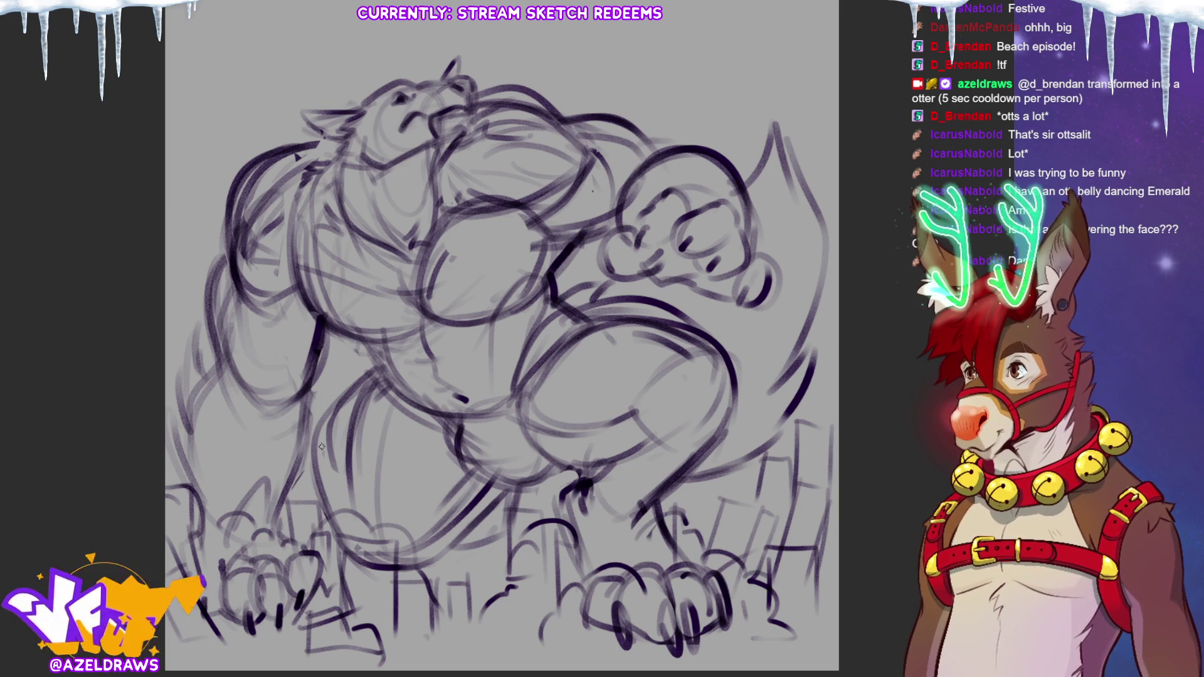
pyautogui.hotkey('ctrl', 't')
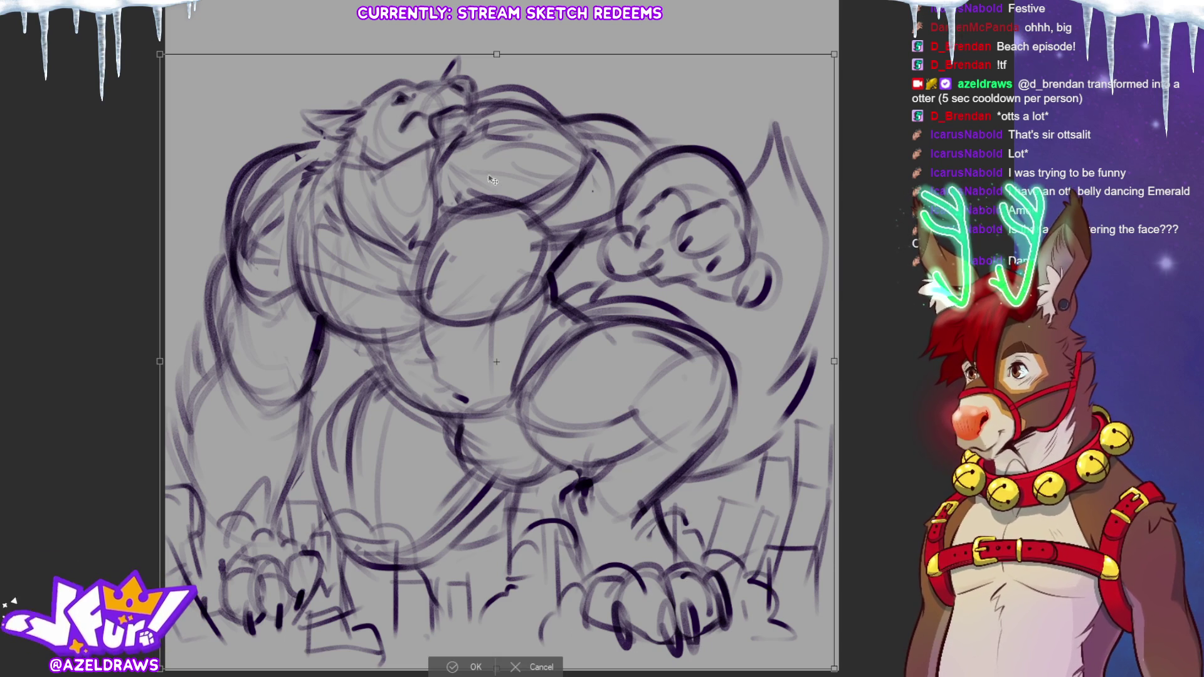
# Step: Stretch the whole sketch taller toward the canvas top, apply it, and fade it to light grey
pyautogui.moveTo(496, 54); pyautogui.dragTo(495, 29)
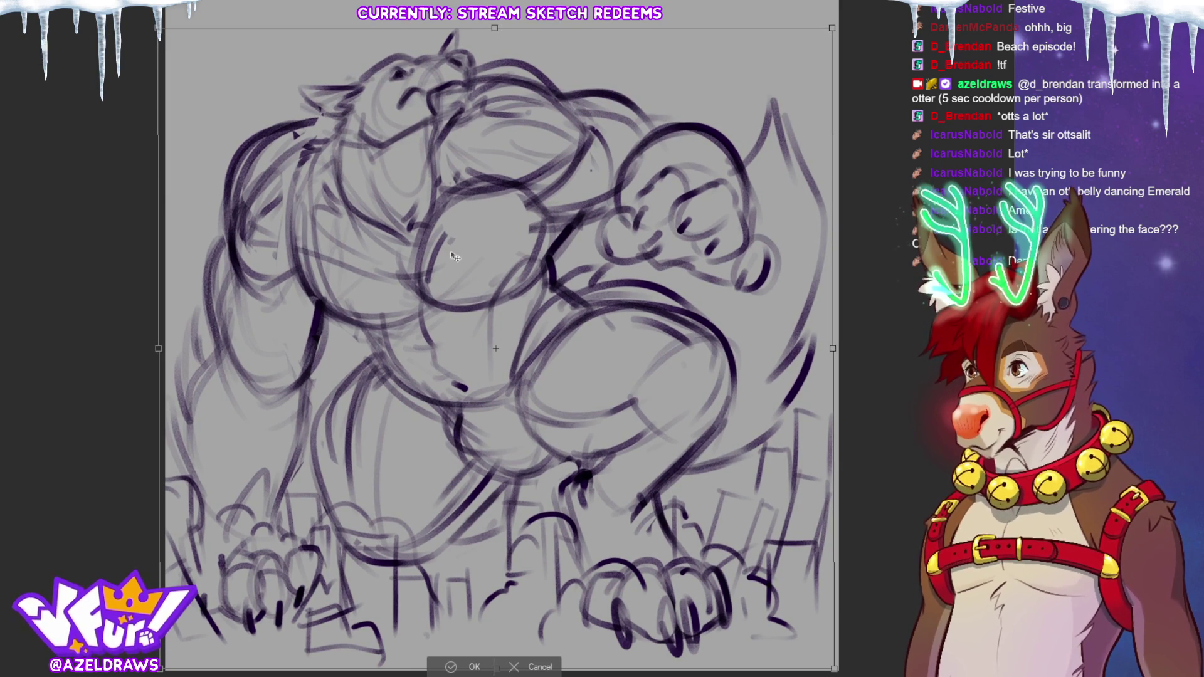
pyautogui.click(459, 661)
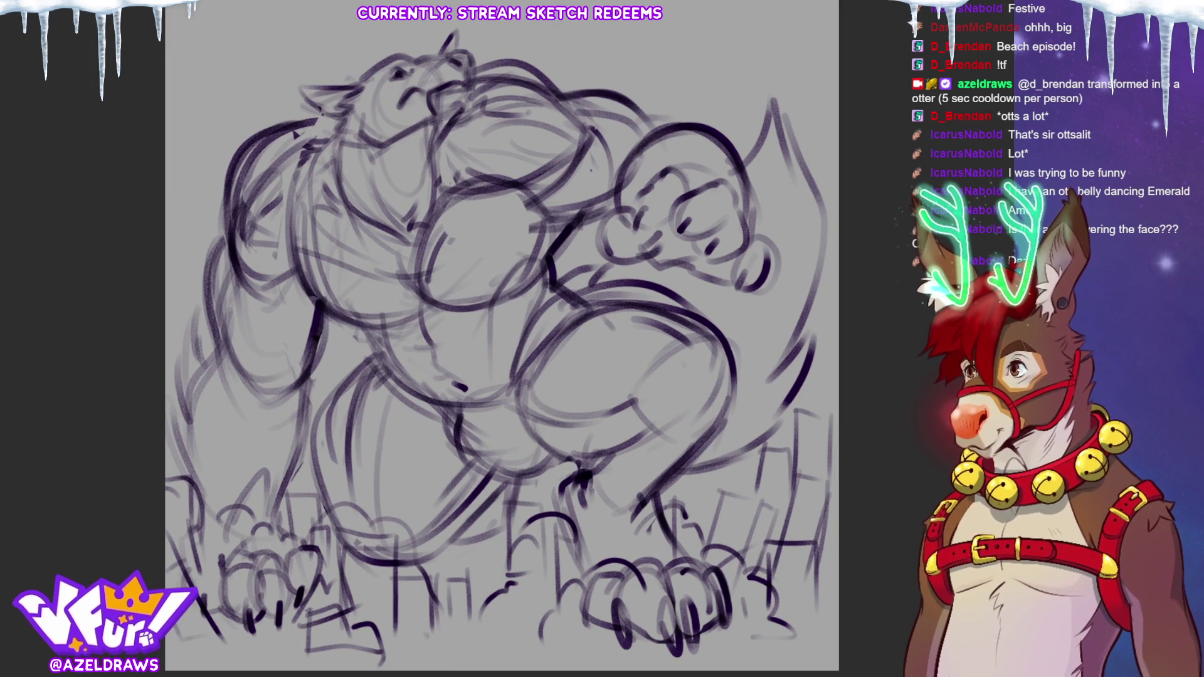
pyautogui.press('4')
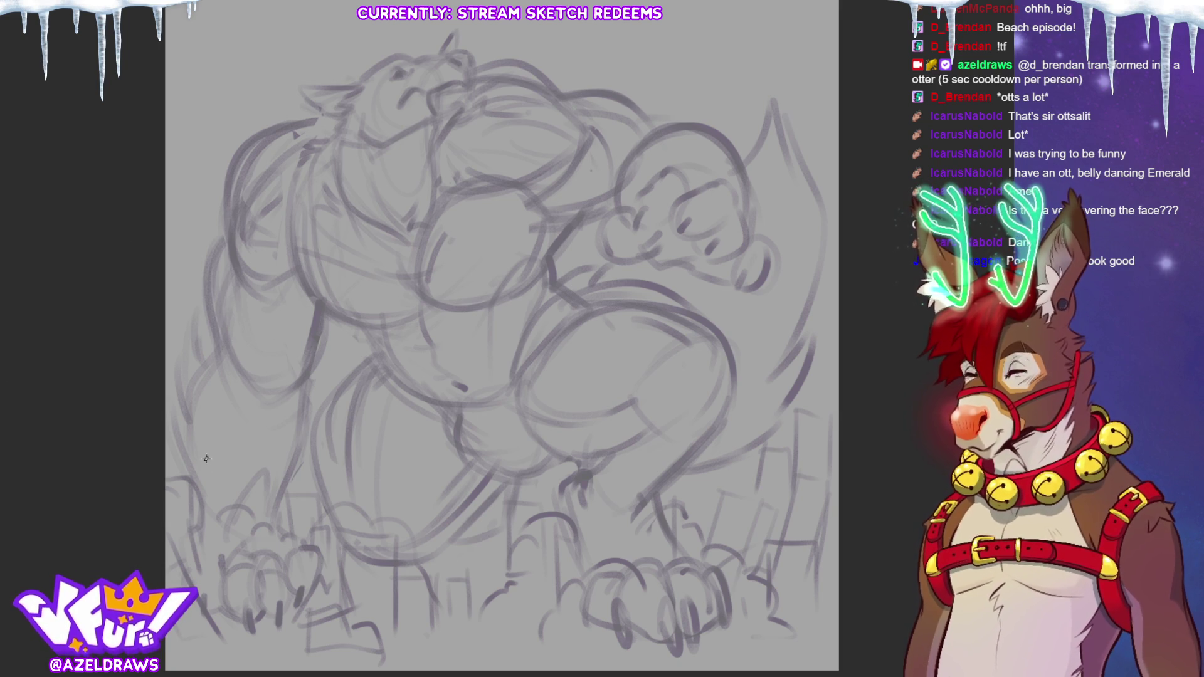
# Step: Ink clean lines for the head top, muzzle, lower jaw, mouth line and two fangs
pyautogui.moveTo(361, 81)
pyautogui.mouseDown()
pyautogui.moveTo(392, 56)
pyautogui.moveTo(449, 55)
pyautogui.mouseUp()
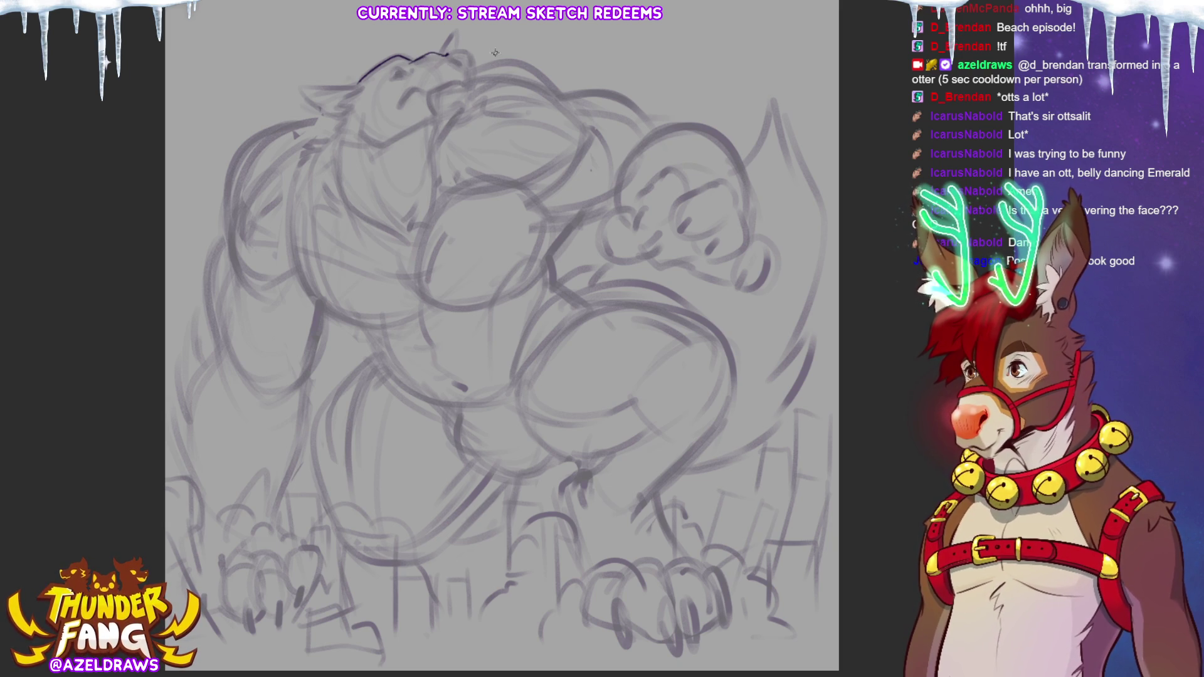
pyautogui.moveTo(450, 55); pyautogui.dragTo(474, 63)
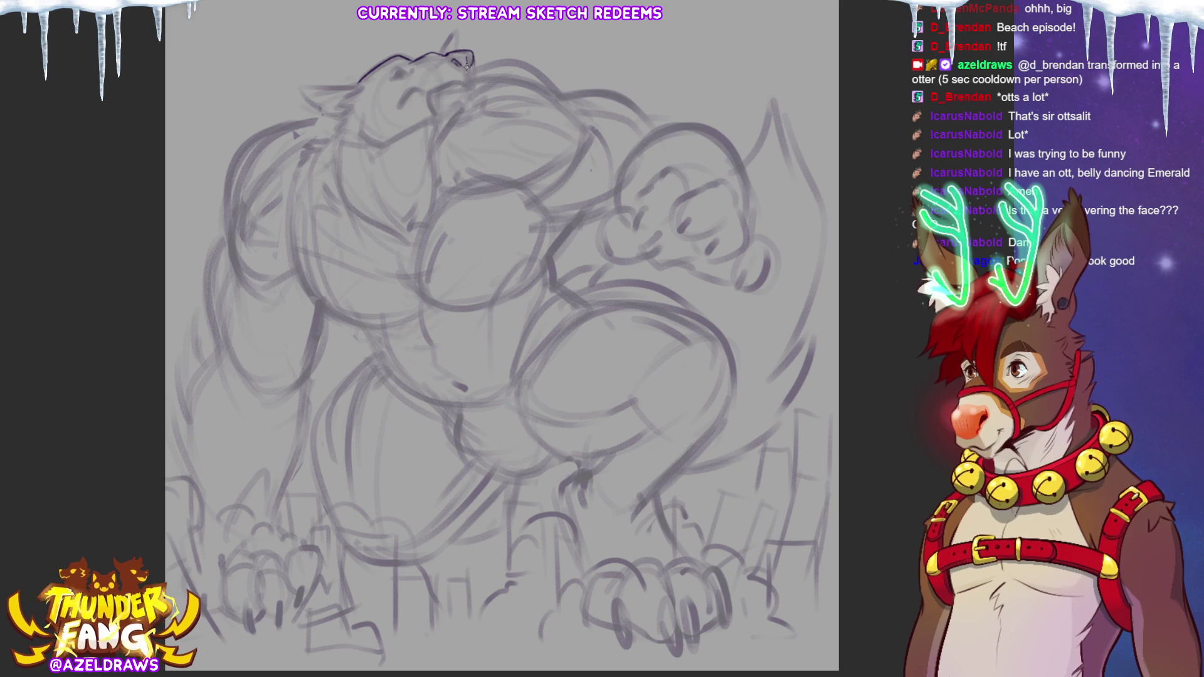
pyautogui.moveTo(426, 98); pyautogui.dragTo(464, 88)
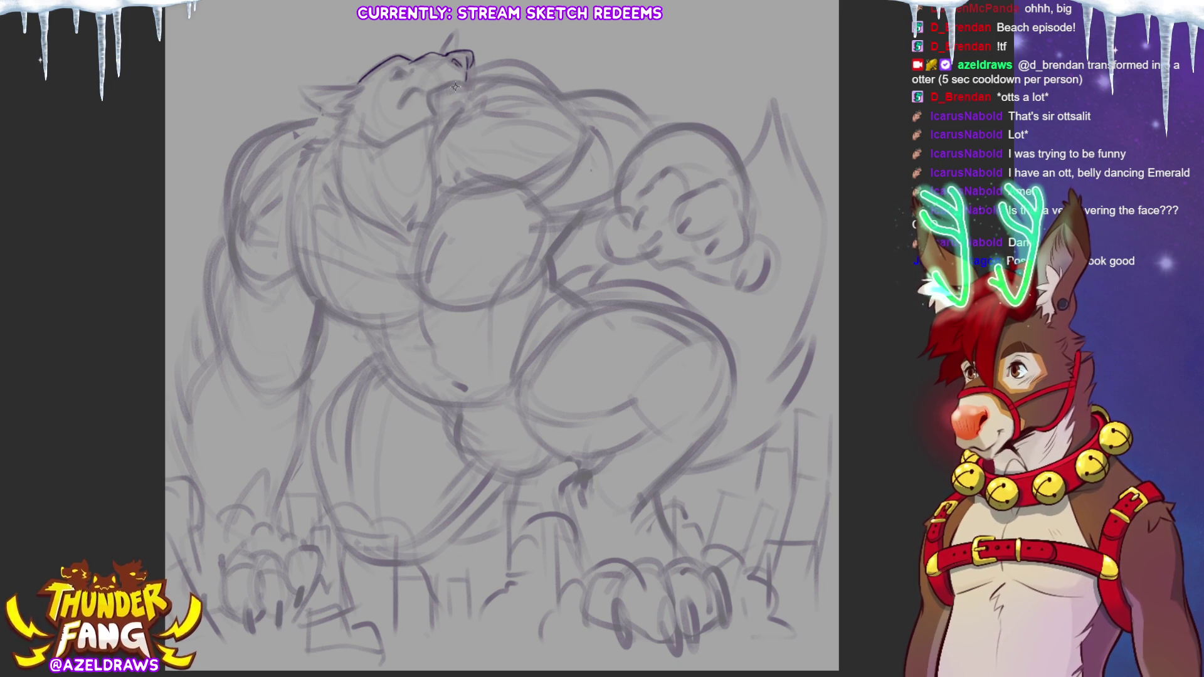
pyautogui.moveTo(445, 89)
pyautogui.mouseDown()
pyautogui.moveTo(468, 78)
pyautogui.moveTo(471, 88)
pyautogui.mouseUp()
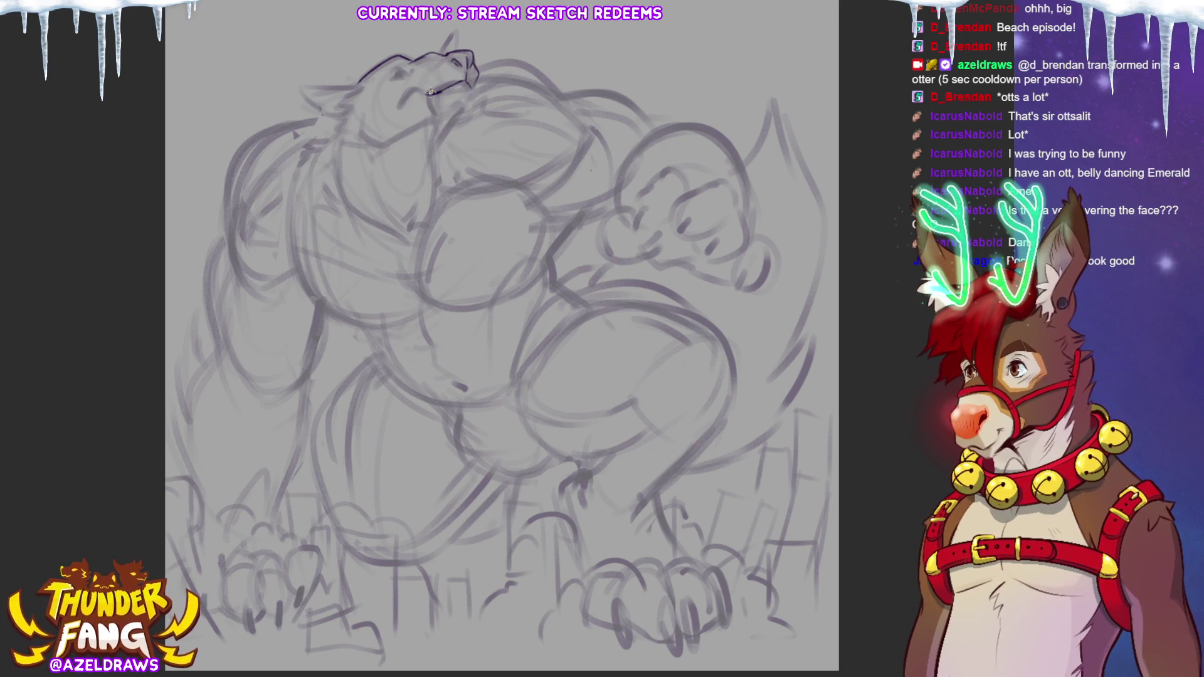
pyautogui.moveTo(407, 99); pyautogui.dragTo(440, 92)
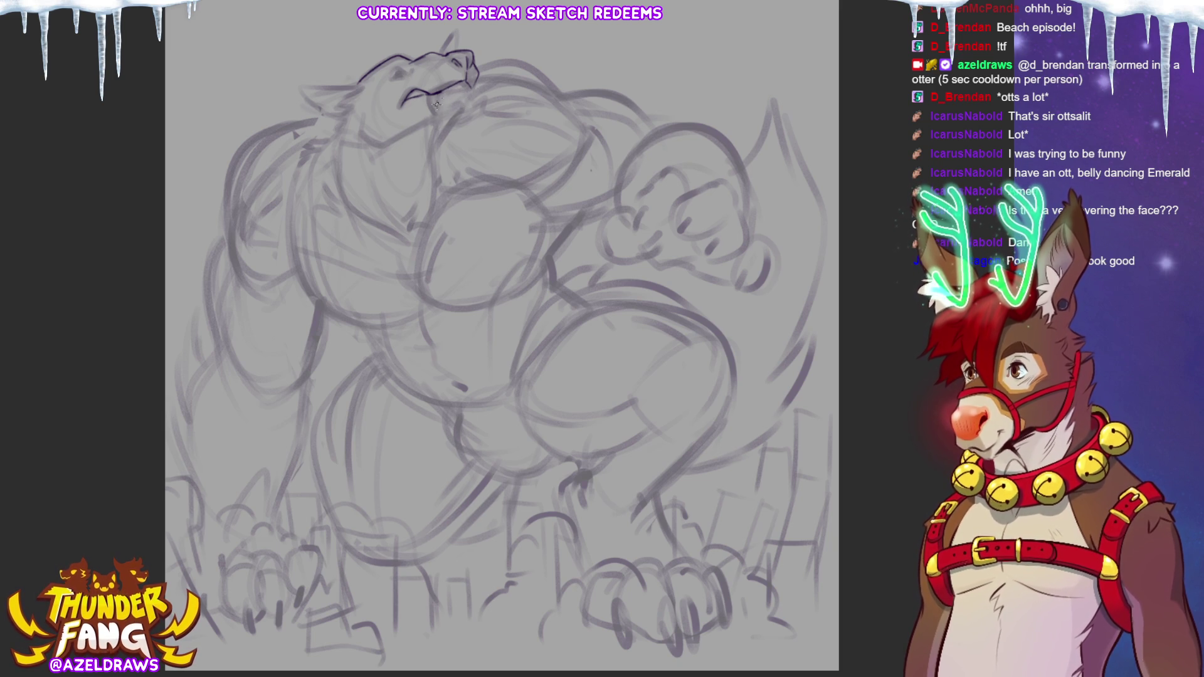
pyautogui.moveTo(434, 94)
pyautogui.mouseDown()
pyautogui.moveTo(437, 117)
pyautogui.moveTo(469, 90)
pyautogui.mouseUp()
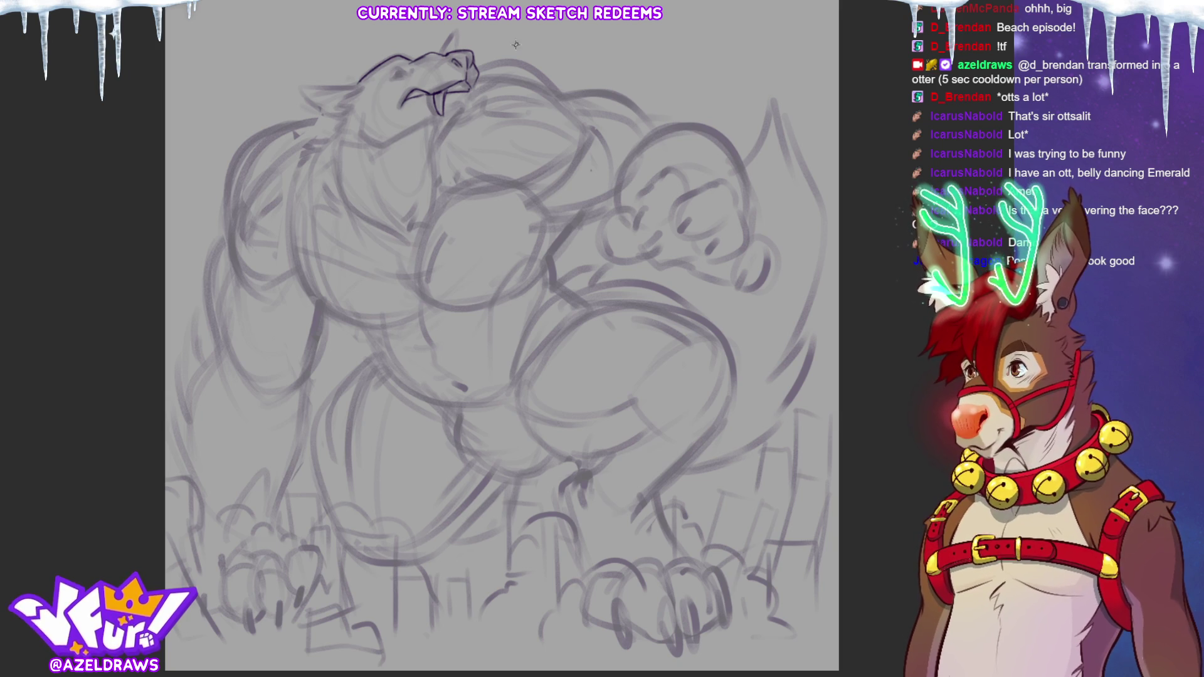
pyautogui.moveTo(445, 117); pyautogui.dragTo(466, 119)
pyautogui.moveTo(469, 90)
pyautogui.mouseDown()
pyautogui.moveTo(467, 118)
pyautogui.moveTo(382, 148)
pyautogui.moveTo(470, 109)
pyautogui.mouseUp()
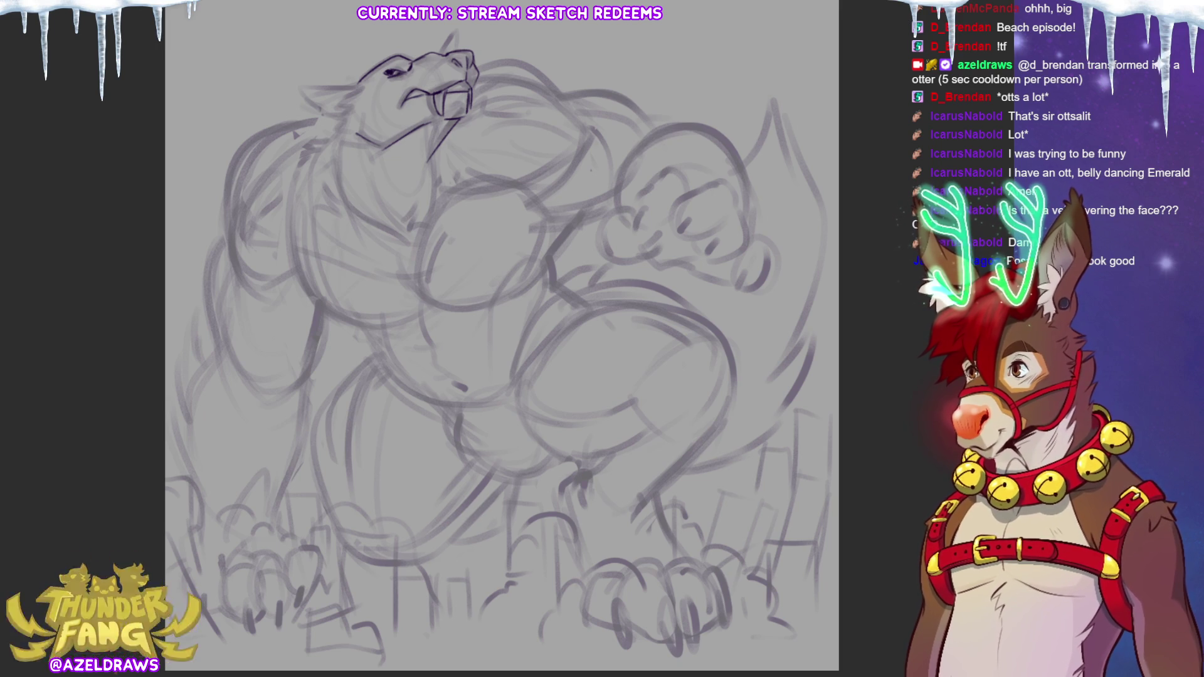
# Step: Ink the pointed top ear, the back-swept left ear and zigzag cheek fur
pyautogui.moveTo(441, 55)
pyautogui.mouseDown()
pyautogui.moveTo(459, 25)
pyautogui.moveTo(468, 51)
pyautogui.mouseUp()
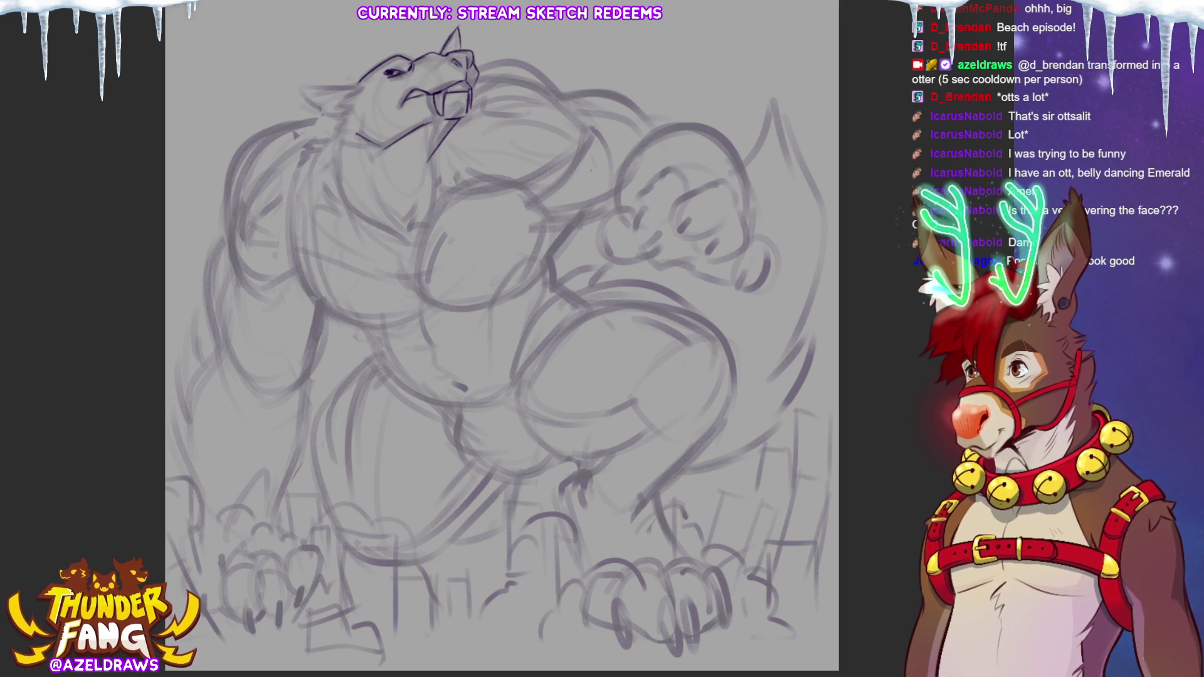
pyautogui.moveTo(354, 86)
pyautogui.mouseDown()
pyautogui.moveTo(313, 116)
pyautogui.moveTo(361, 157)
pyautogui.mouseUp()
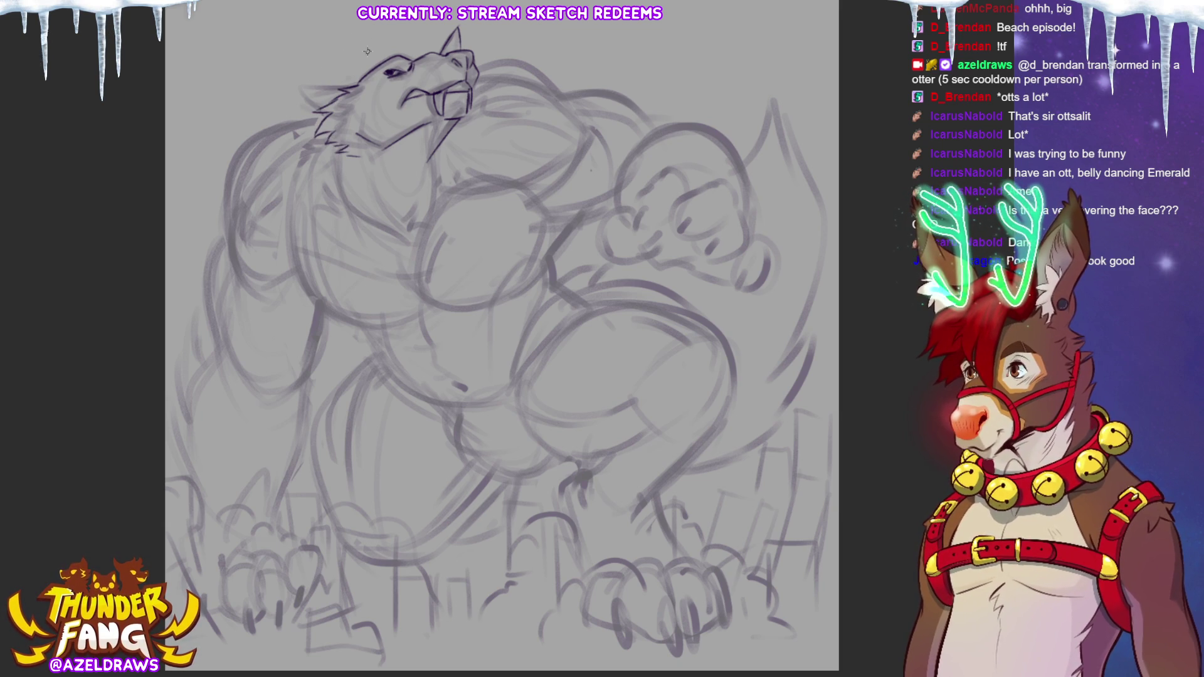
pyautogui.moveTo(328, 82)
pyautogui.mouseDown()
pyautogui.moveTo(357, 79)
pyautogui.moveTo(273, 90)
pyautogui.moveTo(333, 129)
pyautogui.mouseUp()
pyautogui.moveTo(280, 89); pyautogui.dragTo(339, 92)
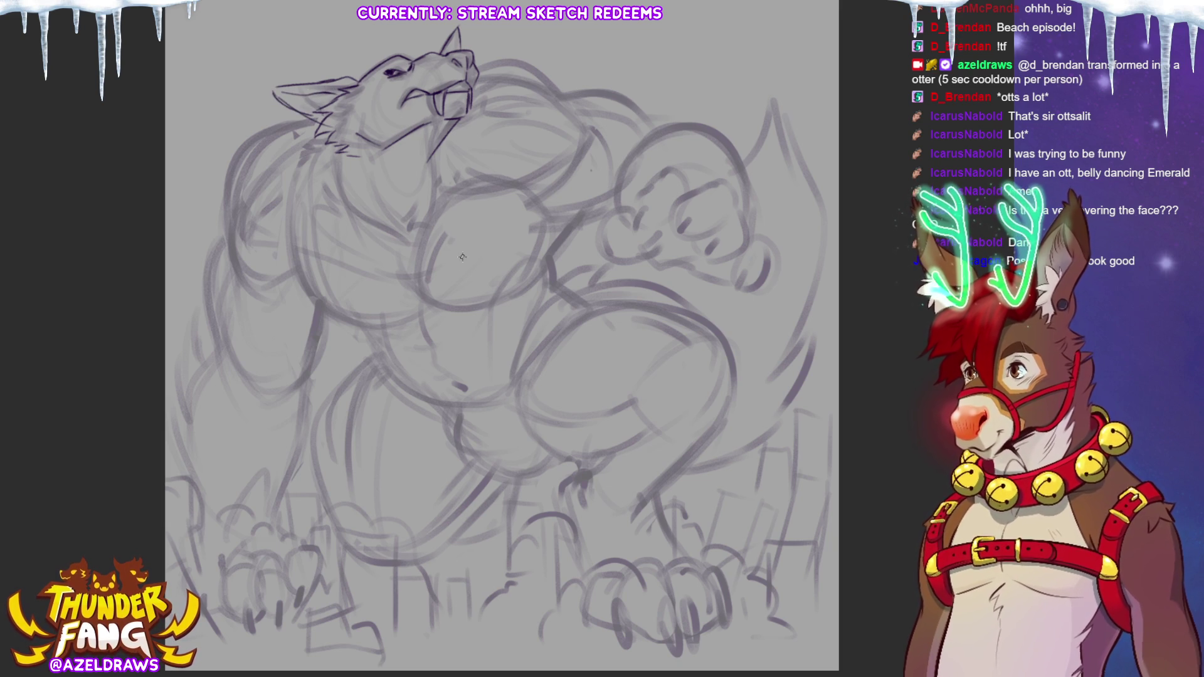
# Step: Ink both sides of the neck and the left neck ruff, redrawing the right side
pyautogui.moveTo(364, 158)
pyautogui.mouseDown()
pyautogui.moveTo(391, 220)
pyautogui.moveTo(417, 229)
pyautogui.mouseUp()
pyautogui.moveTo(439, 153); pyautogui.dragTo(432, 221)
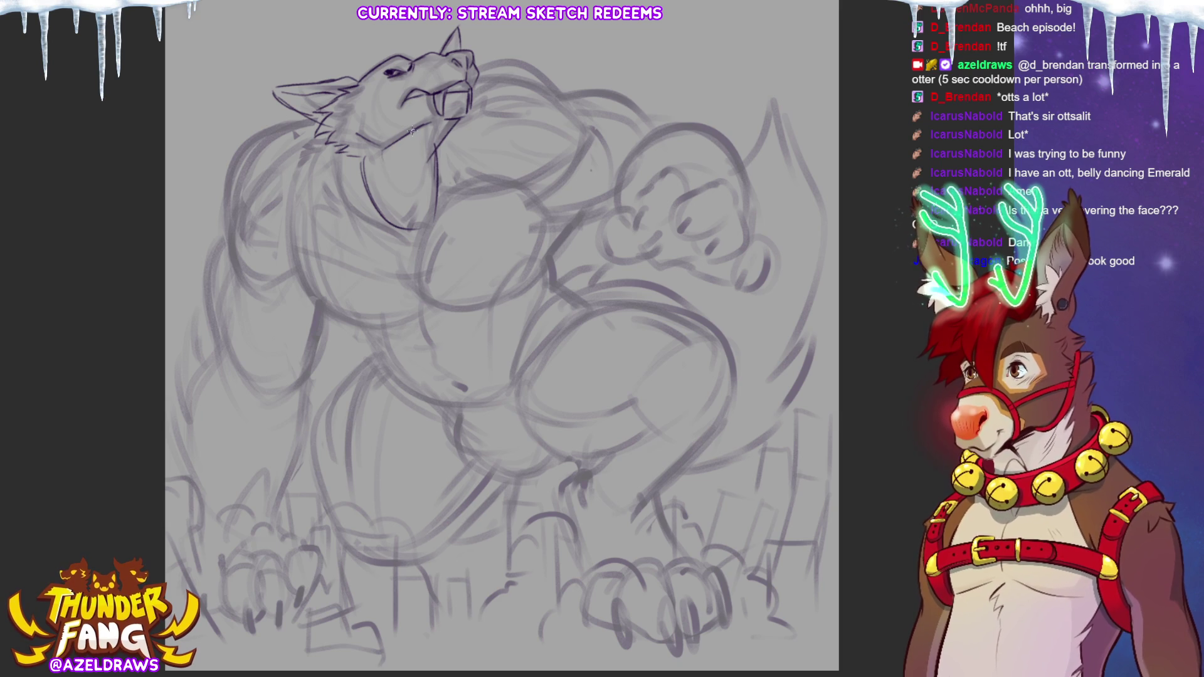
pyautogui.moveTo(436, 126); pyautogui.dragTo(416, 185)
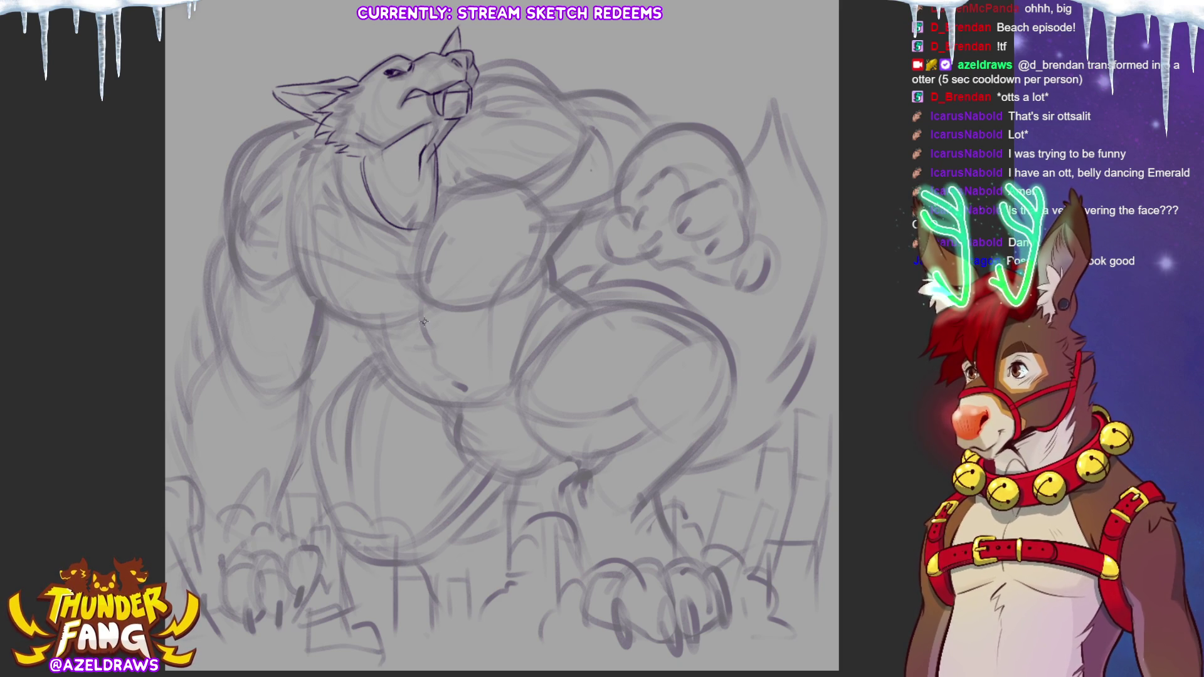
pyautogui.moveTo(328, 144); pyautogui.dragTo(363, 227)
pyautogui.moveTo(327, 140); pyautogui.dragTo(336, 220)
pyautogui.moveTo(443, 148); pyautogui.dragTo(471, 192)
pyautogui.hotkey('ctrl', 'z')
pyautogui.hotkey('ctrl', 'z')
pyautogui.hotkey('ctrl', 'z')
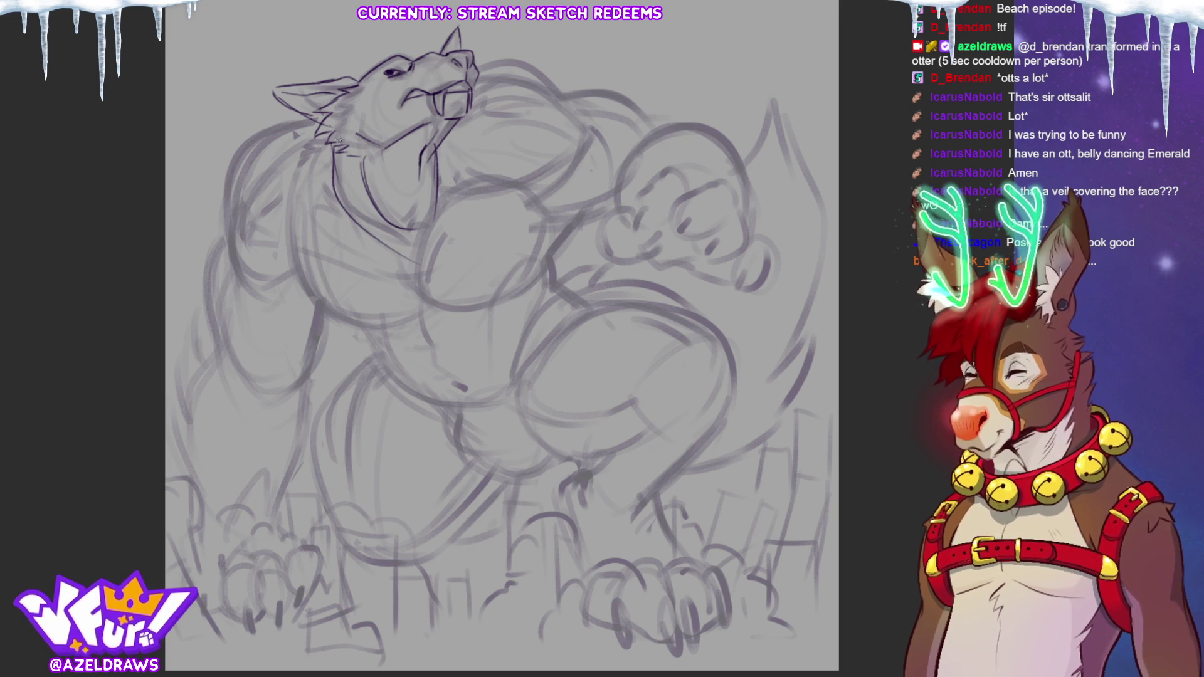
pyautogui.moveTo(325, 133)
pyautogui.mouseDown()
pyautogui.moveTo(297, 150)
pyautogui.moveTo(318, 227)
pyautogui.mouseUp()
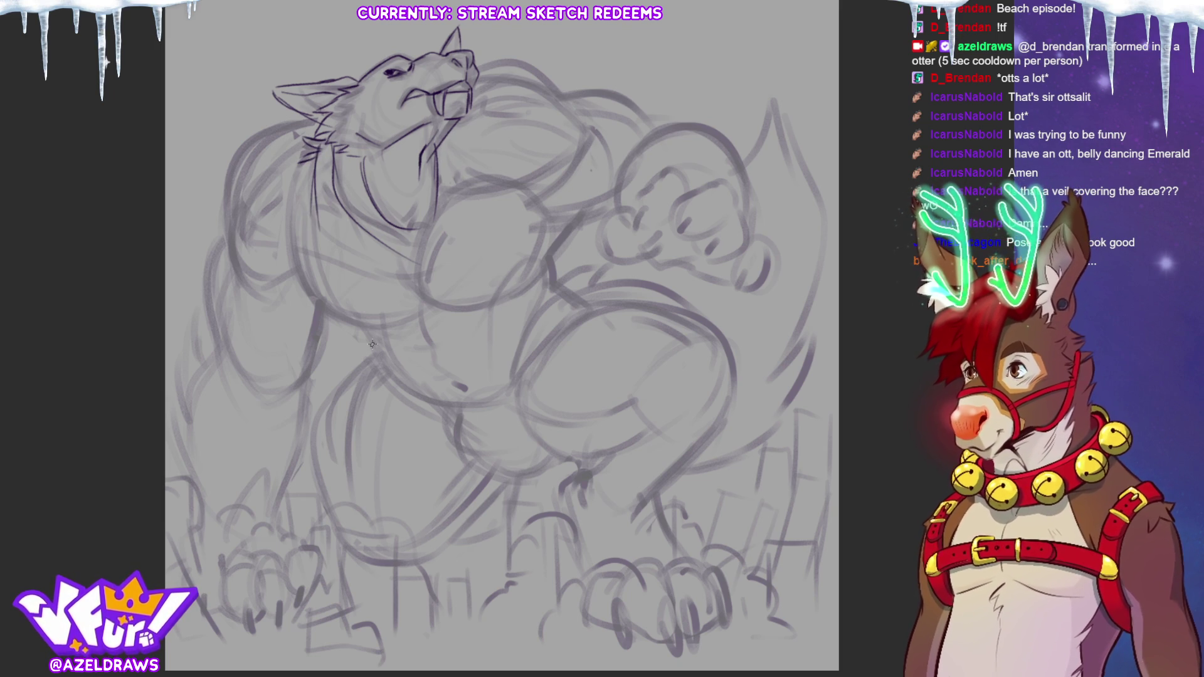
pyautogui.moveTo(449, 133)
pyautogui.mouseDown()
pyautogui.moveTo(459, 190)
pyautogui.moveTo(378, 232)
pyautogui.moveTo(408, 257)
pyautogui.moveTo(414, 303)
pyautogui.mouseUp()
# Step: Ink the left shoulder fur and the long chest-to-belly curve, retrying it twice
pyautogui.moveTo(294, 116)
pyautogui.mouseDown()
pyautogui.moveTo(259, 119)
pyautogui.moveTo(245, 144)
pyautogui.mouseUp()
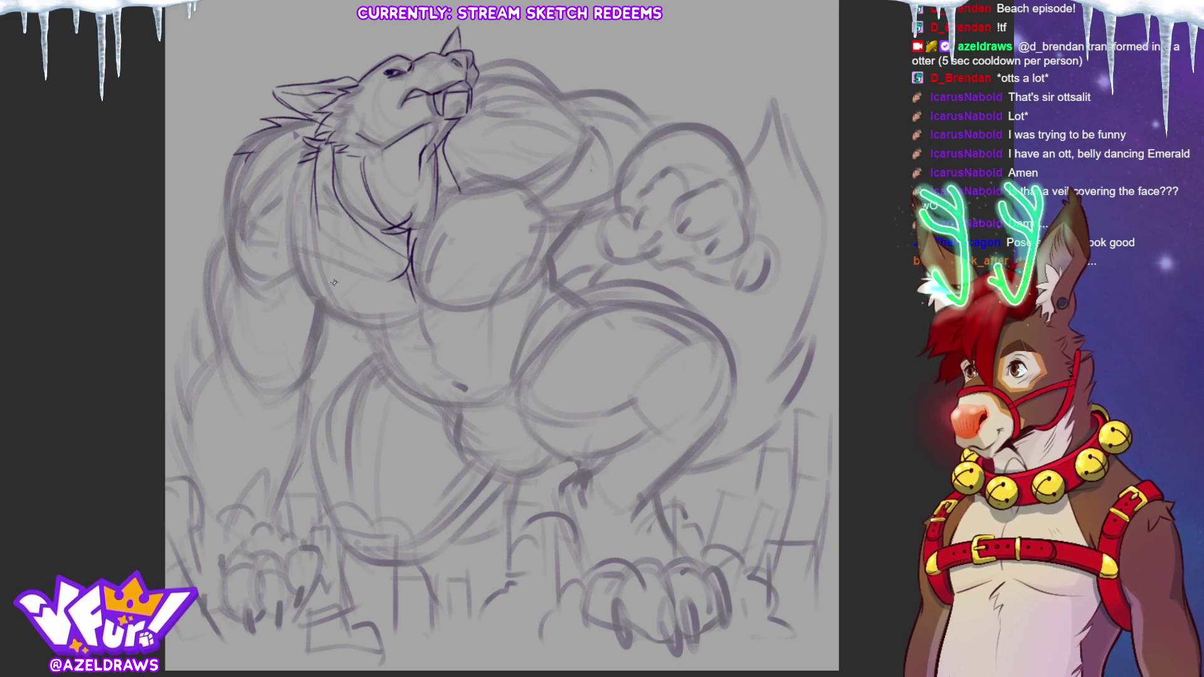
pyautogui.moveTo(230, 168)
pyautogui.mouseDown()
pyautogui.moveTo(229, 245)
pyautogui.moveTo(289, 251)
pyautogui.mouseUp()
pyautogui.moveTo(292, 190)
pyautogui.mouseDown()
pyautogui.moveTo(289, 252)
pyautogui.moveTo(315, 310)
pyautogui.moveTo(414, 333)
pyautogui.mouseUp()
pyautogui.hotkey('ctrl', 'z')
pyautogui.hotkey('ctrl', 'z')
pyautogui.moveTo(292, 181)
pyautogui.mouseDown()
pyautogui.moveTo(295, 260)
pyautogui.moveTo(415, 301)
pyautogui.mouseUp()
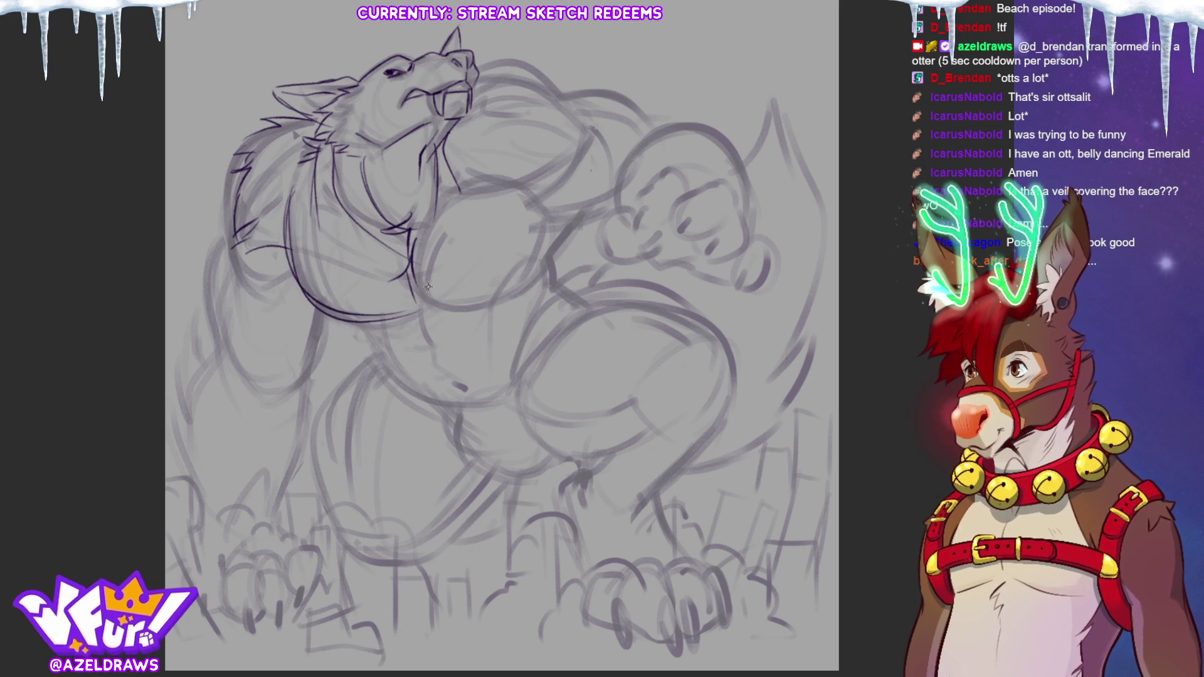
pyautogui.hotkey('ctrl', 'z')
pyautogui.hotkey('ctrl', 'z')
pyautogui.moveTo(292, 194)
pyautogui.mouseDown()
pyautogui.moveTo(333, 310)
pyautogui.moveTo(417, 308)
pyautogui.moveTo(290, 252)
pyautogui.moveTo(461, 309)
pyautogui.mouseUp()
# Step: Darken the upper chest contours and the lower edge of the left pec
pyautogui.moveTo(421, 221); pyautogui.dragTo(505, 183)
pyautogui.moveTo(313, 193); pyautogui.dragTo(393, 227)
pyautogui.moveTo(480, 183); pyautogui.dragTo(451, 186)
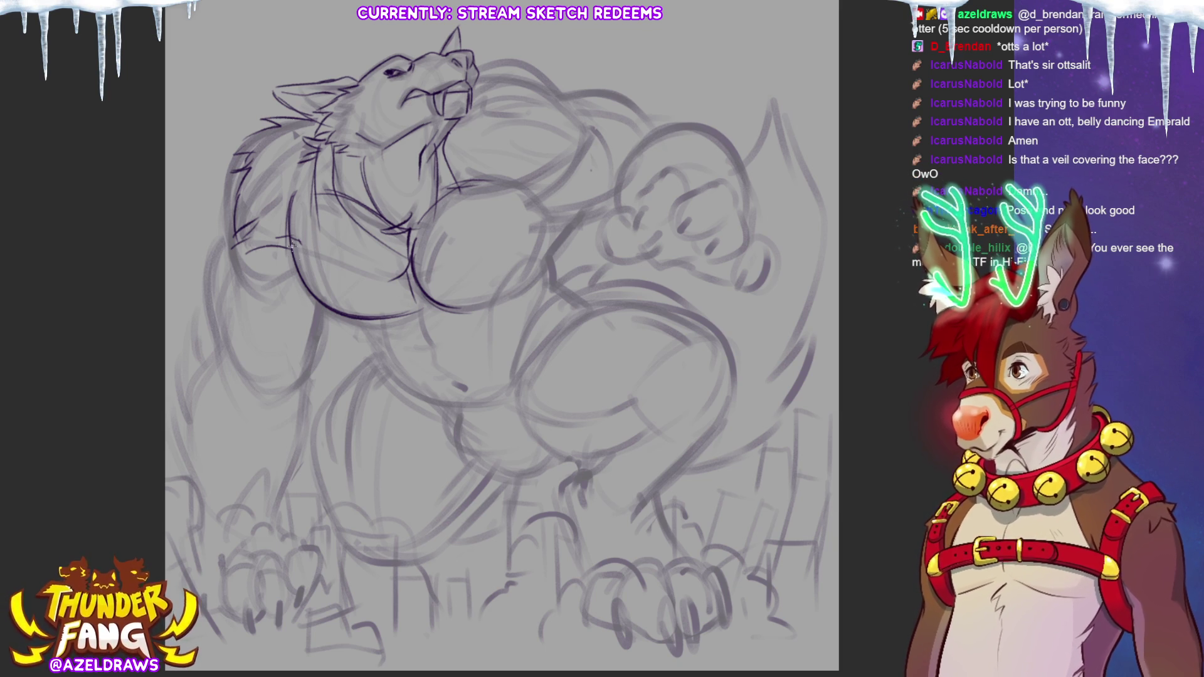
pyautogui.moveTo(295, 251)
pyautogui.mouseDown()
pyautogui.moveTo(421, 305)
pyautogui.moveTo(486, 218)
pyautogui.mouseUp()
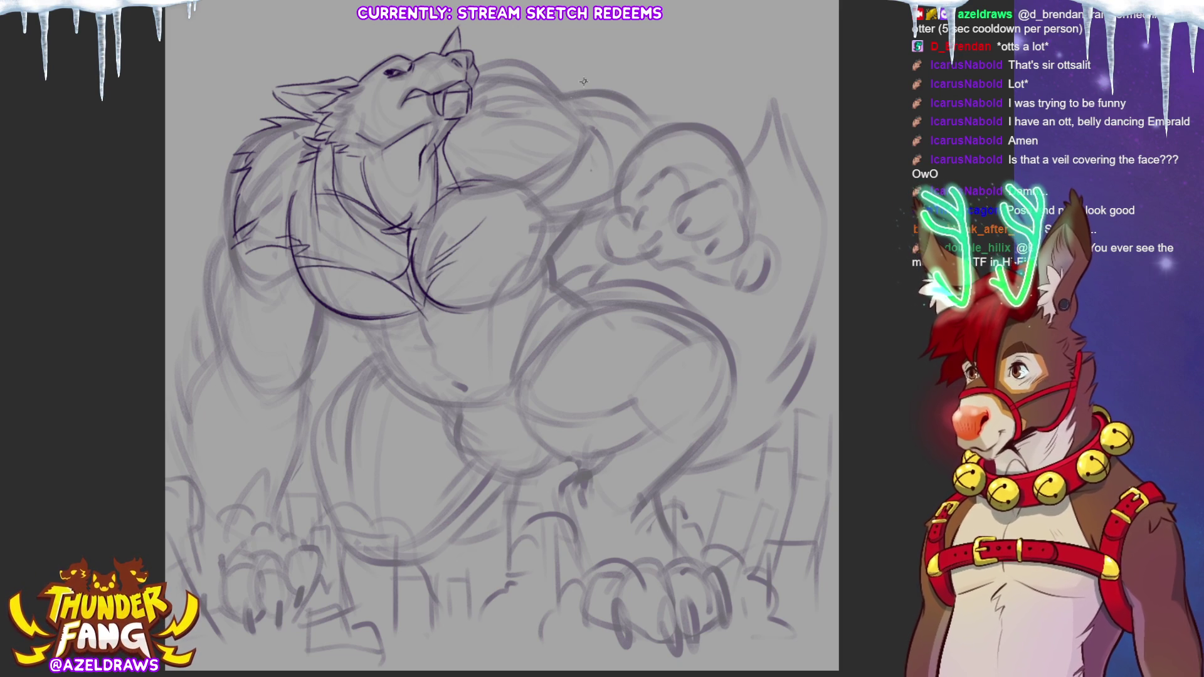
# Step: Ink the upper back curve, the right pec outline and the right arm and shoulder
pyautogui.moveTo(475, 65)
pyautogui.mouseDown()
pyautogui.moveTo(504, 63)
pyautogui.moveTo(568, 89)
pyautogui.moveTo(586, 119)
pyautogui.mouseUp()
pyautogui.moveTo(515, 79)
pyautogui.mouseDown()
pyautogui.moveTo(580, 114)
pyautogui.moveTo(483, 187)
pyautogui.moveTo(561, 168)
pyautogui.mouseUp()
pyautogui.moveTo(474, 309)
pyautogui.mouseDown()
pyautogui.moveTo(548, 240)
pyautogui.moveTo(552, 284)
pyautogui.mouseUp()
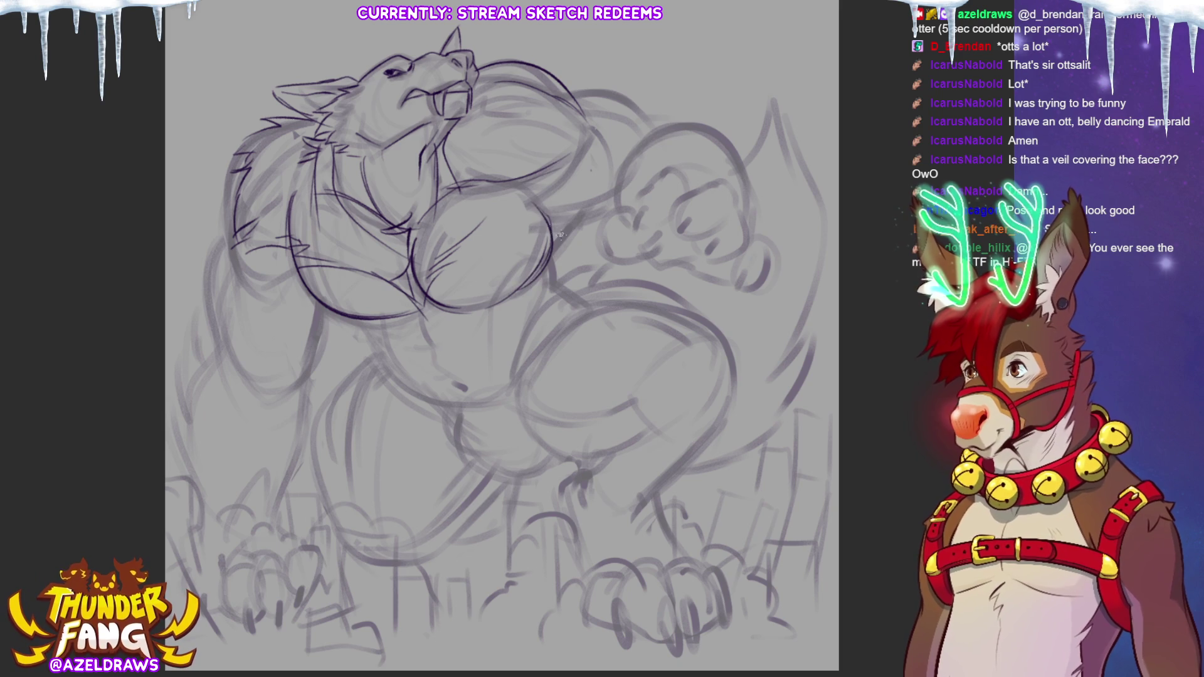
pyautogui.moveTo(555, 216)
pyautogui.mouseDown()
pyautogui.moveTo(520, 286)
pyautogui.moveTo(585, 227)
pyautogui.mouseUp()
pyautogui.moveTo(550, 278)
pyautogui.mouseDown()
pyautogui.moveTo(599, 195)
pyautogui.moveTo(610, 201)
pyautogui.mouseUp()
pyautogui.moveTo(562, 93)
pyautogui.mouseDown()
pyautogui.moveTo(627, 100)
pyautogui.moveTo(654, 134)
pyautogui.moveTo(612, 186)
pyautogui.mouseUp()
# Step: Ink the raised upper arm, inner arm edge, chest marks and shoulder strokes
pyautogui.moveTo(652, 133)
pyautogui.mouseDown()
pyautogui.moveTo(631, 152)
pyautogui.moveTo(675, 122)
pyautogui.moveTo(743, 188)
pyautogui.mouseUp()
pyautogui.moveTo(715, 147); pyautogui.dragTo(692, 195)
pyautogui.moveTo(612, 171); pyautogui.dragTo(616, 216)
pyautogui.moveTo(629, 148)
pyautogui.mouseDown()
pyautogui.moveTo(617, 206)
pyautogui.moveTo(558, 223)
pyautogui.mouseUp()
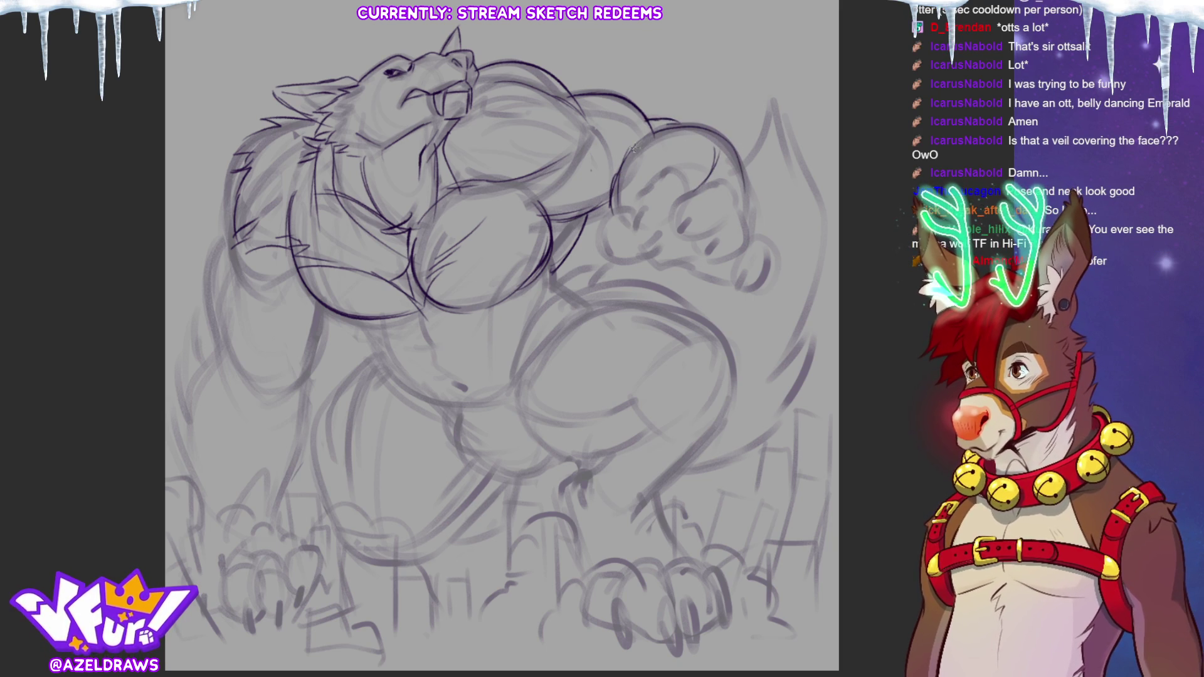
pyautogui.moveTo(547, 171); pyautogui.dragTo(500, 187)
pyautogui.moveTo(472, 235)
pyautogui.mouseDown()
pyautogui.moveTo(527, 195)
pyautogui.moveTo(486, 207)
pyautogui.mouseUp()
pyautogui.moveTo(543, 78)
pyautogui.mouseDown()
pyautogui.moveTo(578, 80)
pyautogui.moveTo(592, 117)
pyautogui.mouseUp()
pyautogui.moveTo(589, 120); pyautogui.dragTo(554, 166)
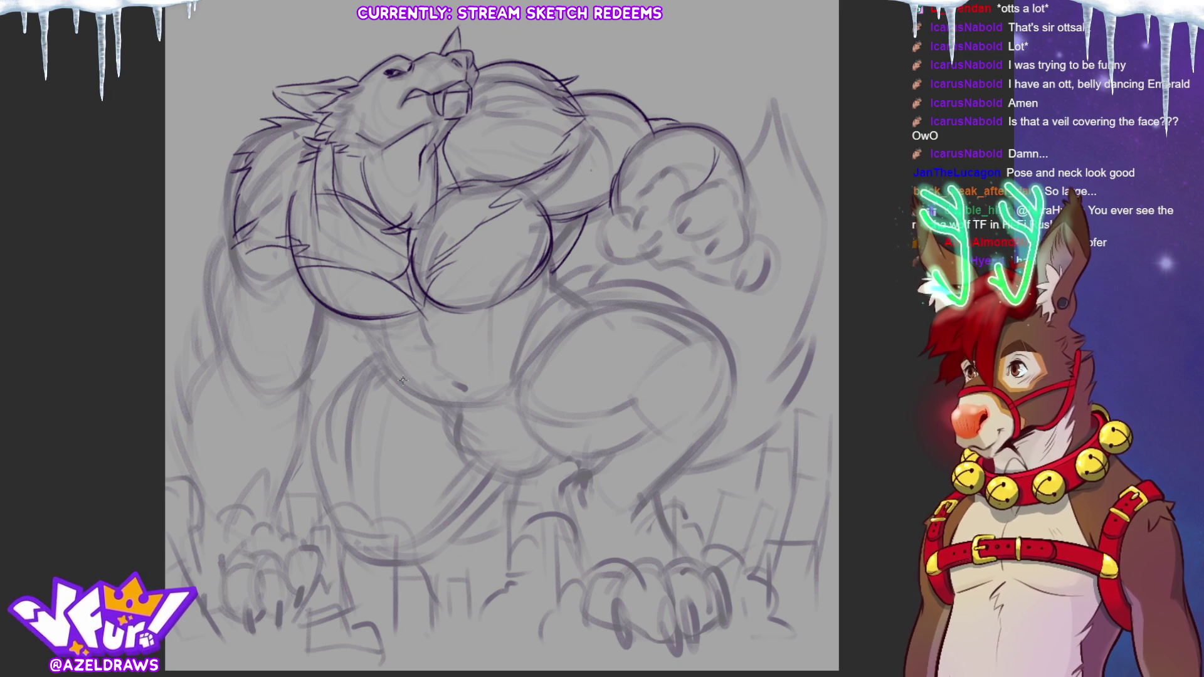
# Step: Ink the left shoulder and arm contour and the forearm line down toward the fist
pyautogui.moveTo(251, 140)
pyautogui.mouseDown()
pyautogui.moveTo(215, 220)
pyautogui.moveTo(242, 280)
pyautogui.mouseUp()
pyautogui.moveTo(231, 194); pyautogui.dragTo(252, 286)
pyautogui.moveTo(215, 247); pyautogui.dragTo(206, 352)
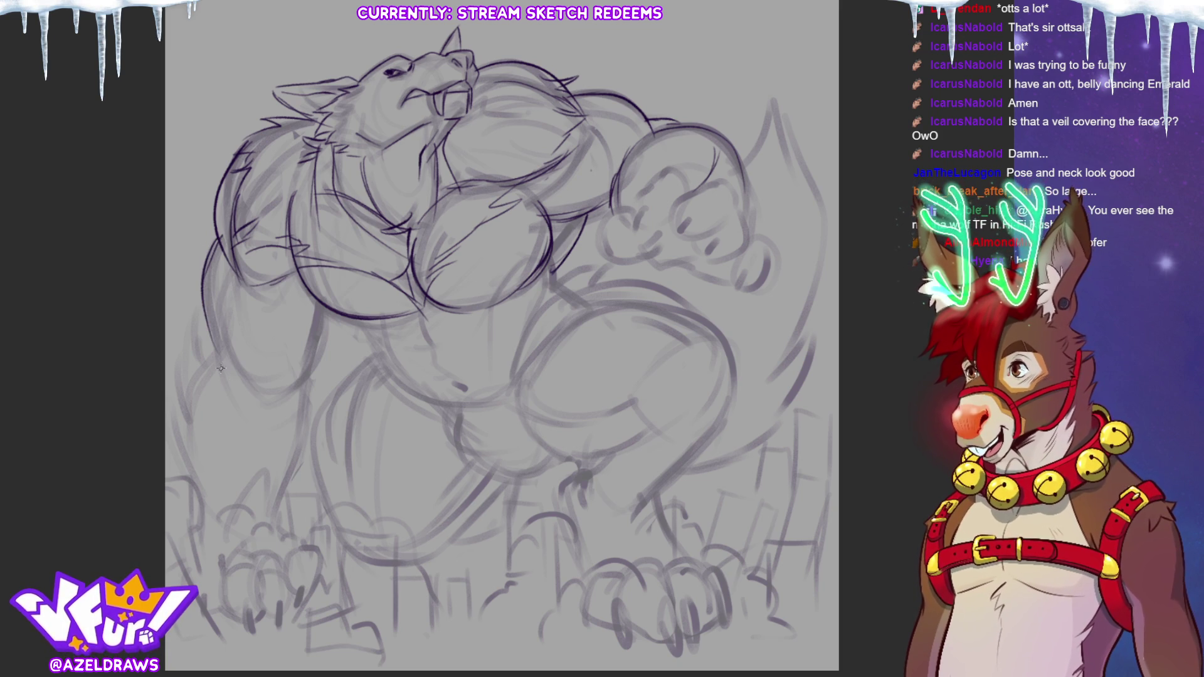
pyautogui.hotkey('ctrl', 'z')
pyautogui.hotkey('ctrl', 'z')
pyautogui.moveTo(219, 237); pyautogui.dragTo(212, 335)
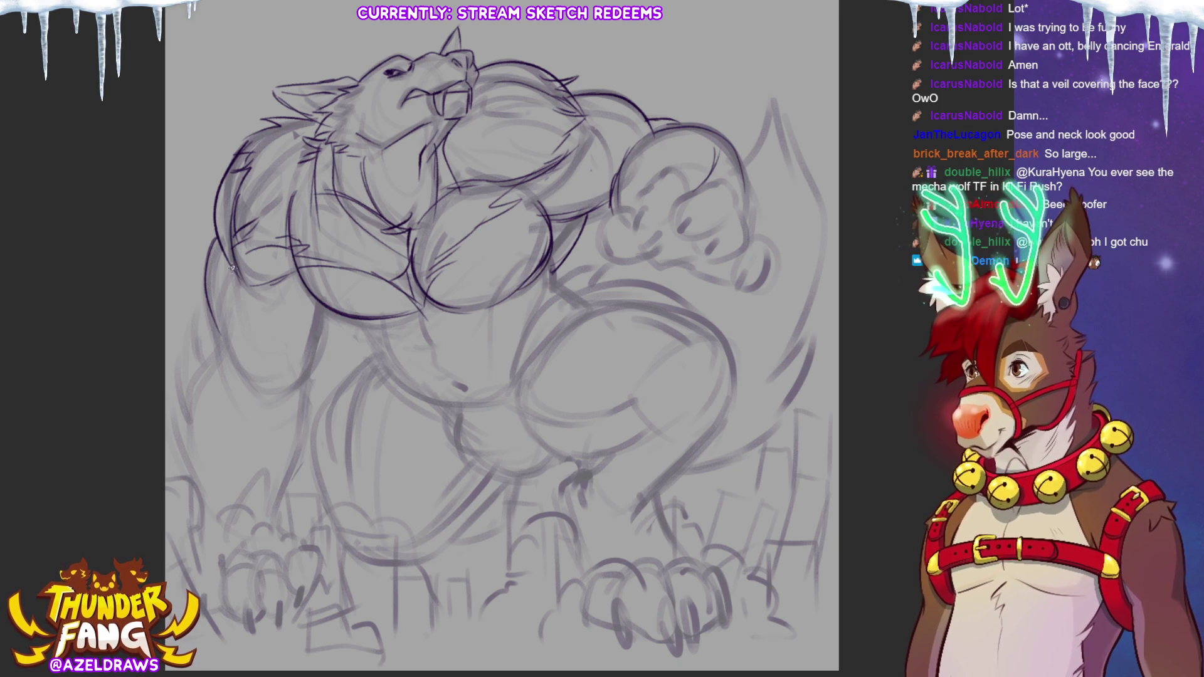
pyautogui.moveTo(319, 298)
pyautogui.mouseDown()
pyautogui.moveTo(322, 356)
pyautogui.moveTo(288, 395)
pyautogui.mouseUp()
pyautogui.moveTo(316, 354); pyautogui.dragTo(275, 409)
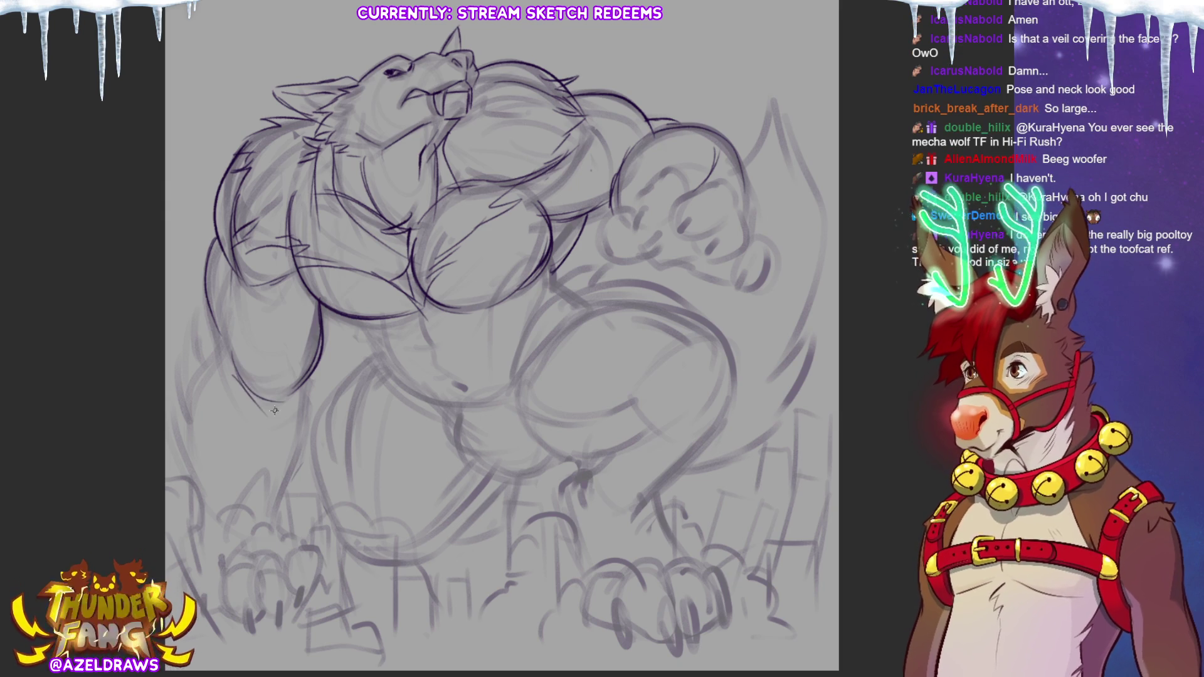
pyautogui.moveTo(212, 315); pyautogui.dragTo(203, 368)
pyautogui.moveTo(200, 311)
pyautogui.mouseDown()
pyautogui.moveTo(192, 376)
pyautogui.moveTo(207, 363)
pyautogui.mouseUp()
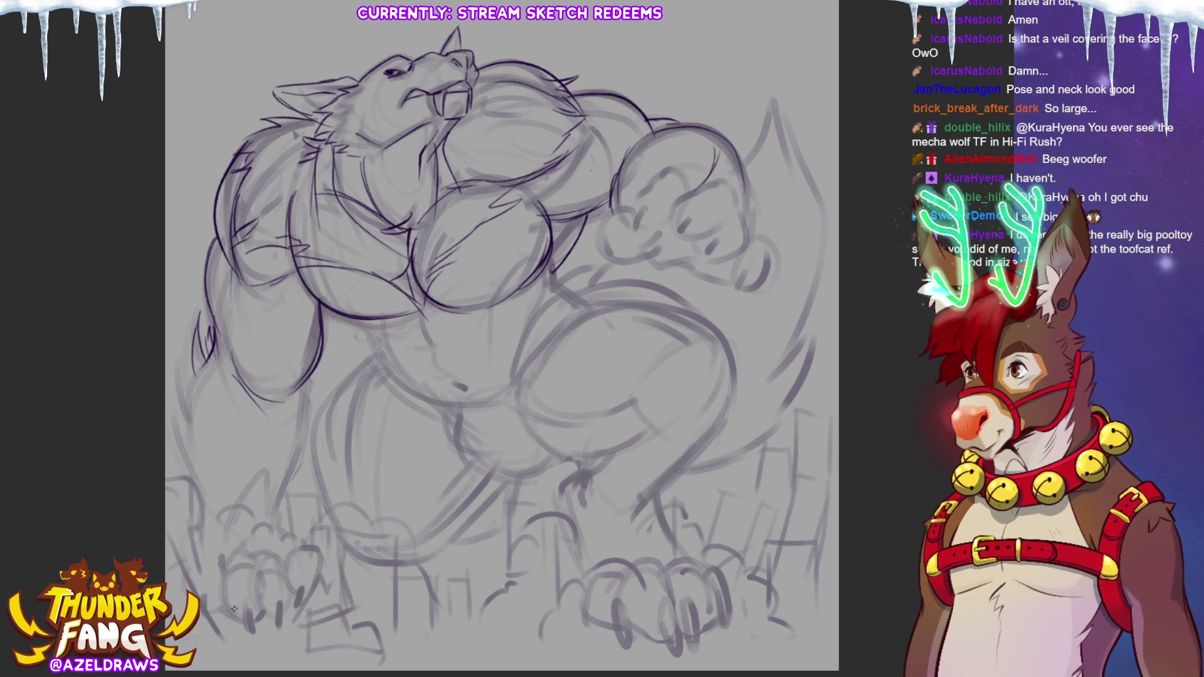
# Step: Finish the left arm edge and forearm underside, the left fur edge and lower-left paw outline
pyautogui.moveTo(213, 364); pyautogui.dragTo(225, 470)
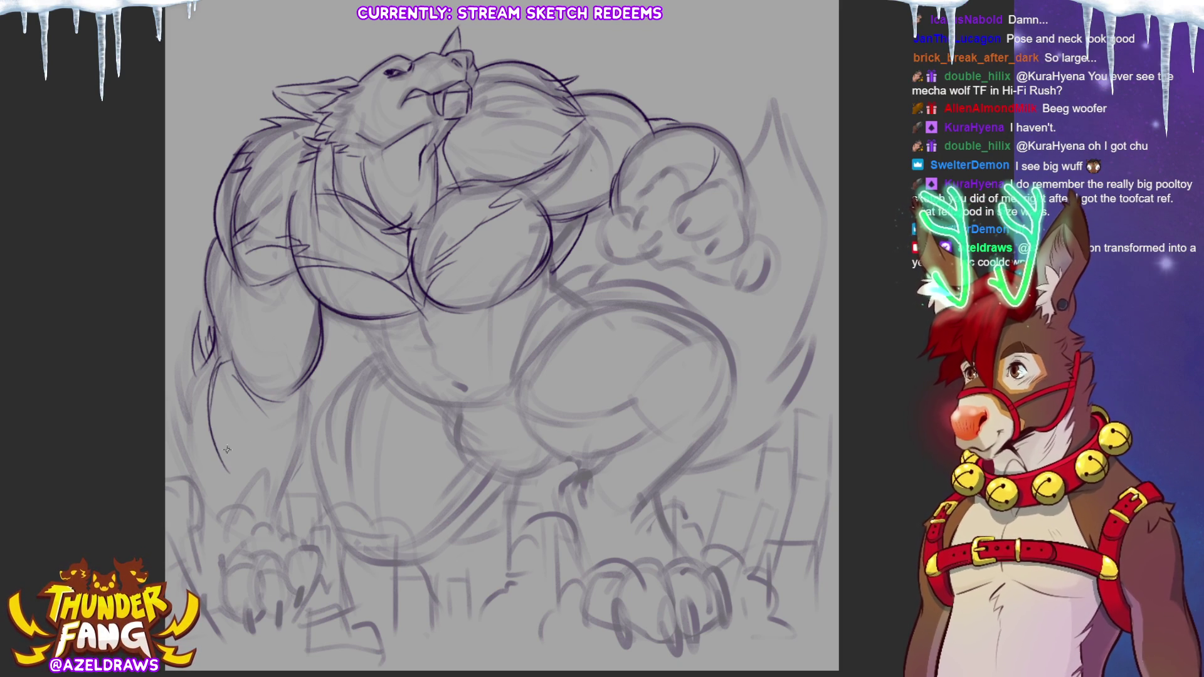
pyautogui.moveTo(188, 432); pyautogui.dragTo(181, 350)
pyautogui.moveTo(299, 392); pyautogui.dragTo(312, 375)
pyautogui.moveTo(324, 353); pyautogui.dragTo(300, 407)
pyautogui.moveTo(225, 342)
pyautogui.mouseDown()
pyautogui.moveTo(219, 369)
pyautogui.moveTo(275, 395)
pyautogui.mouseUp()
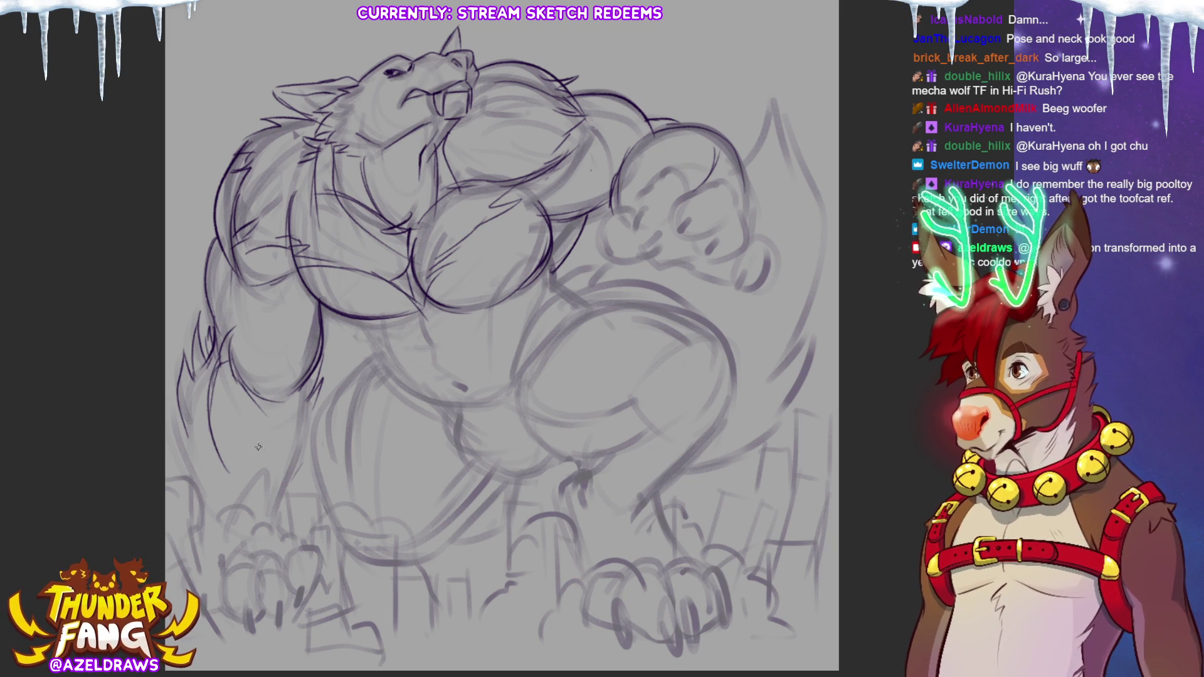
pyautogui.moveTo(229, 311); pyautogui.dragTo(270, 277)
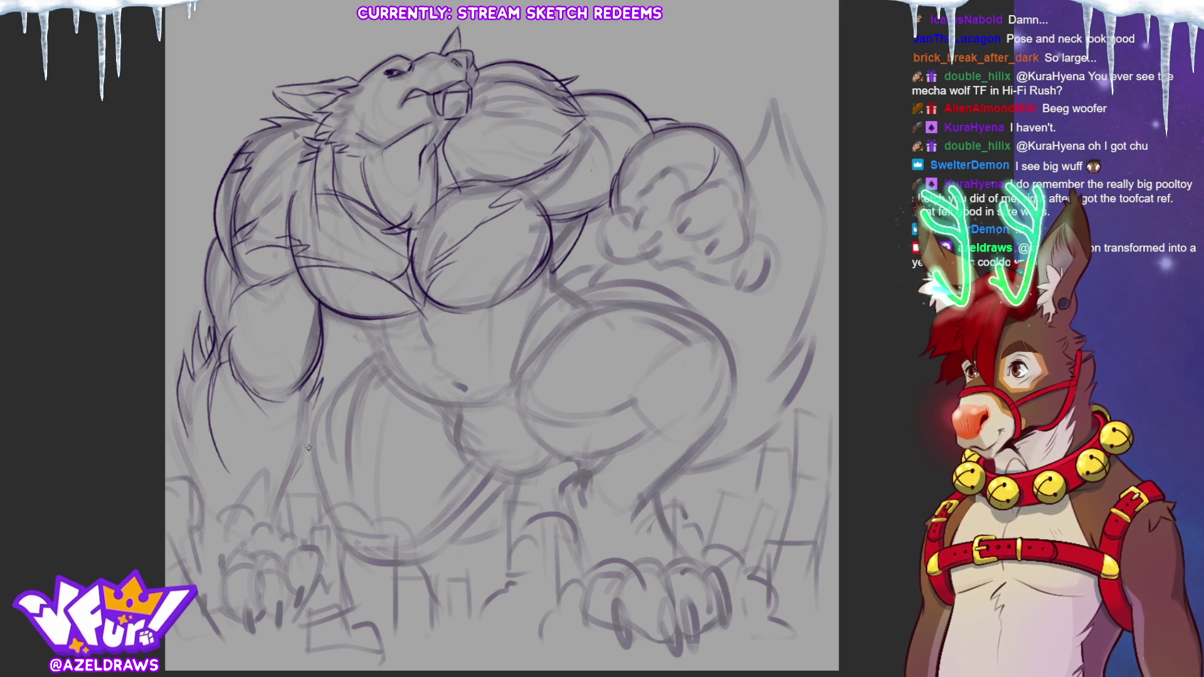
pyautogui.moveTo(175, 424)
pyautogui.mouseDown()
pyautogui.moveTo(195, 500)
pyautogui.moveTo(216, 522)
pyautogui.mouseUp()
pyautogui.moveTo(255, 583)
pyautogui.mouseDown()
pyautogui.moveTo(276, 617)
pyautogui.moveTo(285, 578)
pyautogui.mouseUp()
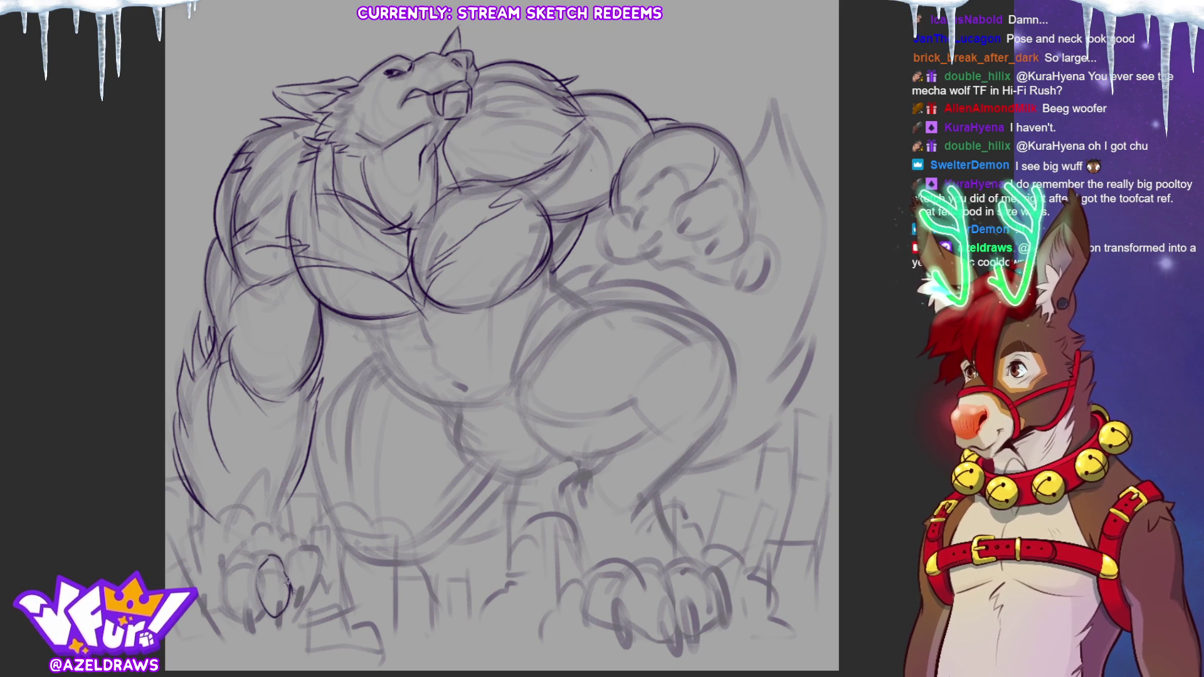
pyautogui.moveTo(276, 624)
pyautogui.mouseDown()
pyautogui.moveTo(281, 599)
pyautogui.moveTo(276, 625)
pyautogui.moveTo(301, 610)
pyautogui.moveTo(299, 545)
pyautogui.moveTo(239, 560)
pyautogui.moveTo(224, 605)
pyautogui.moveTo(262, 624)
pyautogui.mouseUp()
# Step: Draw the lower-left paw's claws and top outline, then add a line across the belly
pyautogui.moveTo(260, 564); pyautogui.dragTo(261, 602)
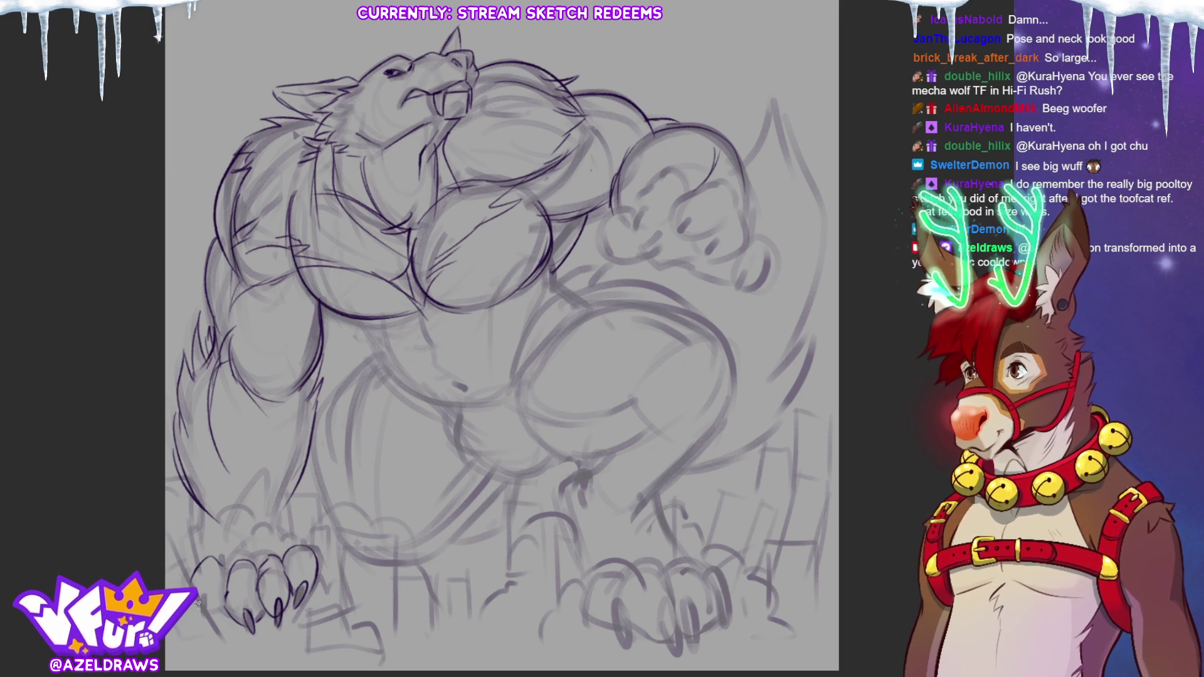
pyautogui.moveTo(202, 541)
pyautogui.mouseDown()
pyautogui.moveTo(272, 518)
pyautogui.moveTo(259, 474)
pyautogui.mouseUp()
pyautogui.moveTo(268, 478); pyautogui.dragTo(288, 543)
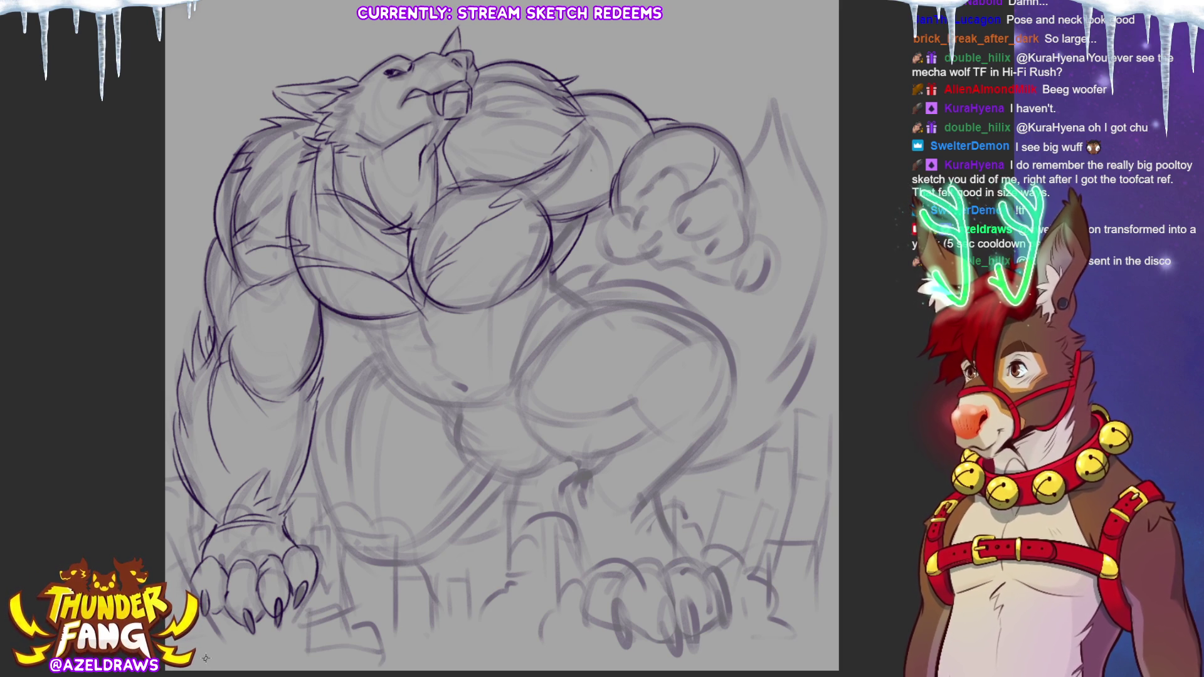
pyautogui.moveTo(355, 318)
pyautogui.mouseDown()
pyautogui.moveTo(381, 368)
pyautogui.moveTo(486, 406)
pyautogui.mouseUp()
pyautogui.moveTo(419, 307)
pyautogui.mouseDown()
pyautogui.moveTo(442, 365)
pyautogui.moveTo(470, 389)
pyautogui.mouseUp()
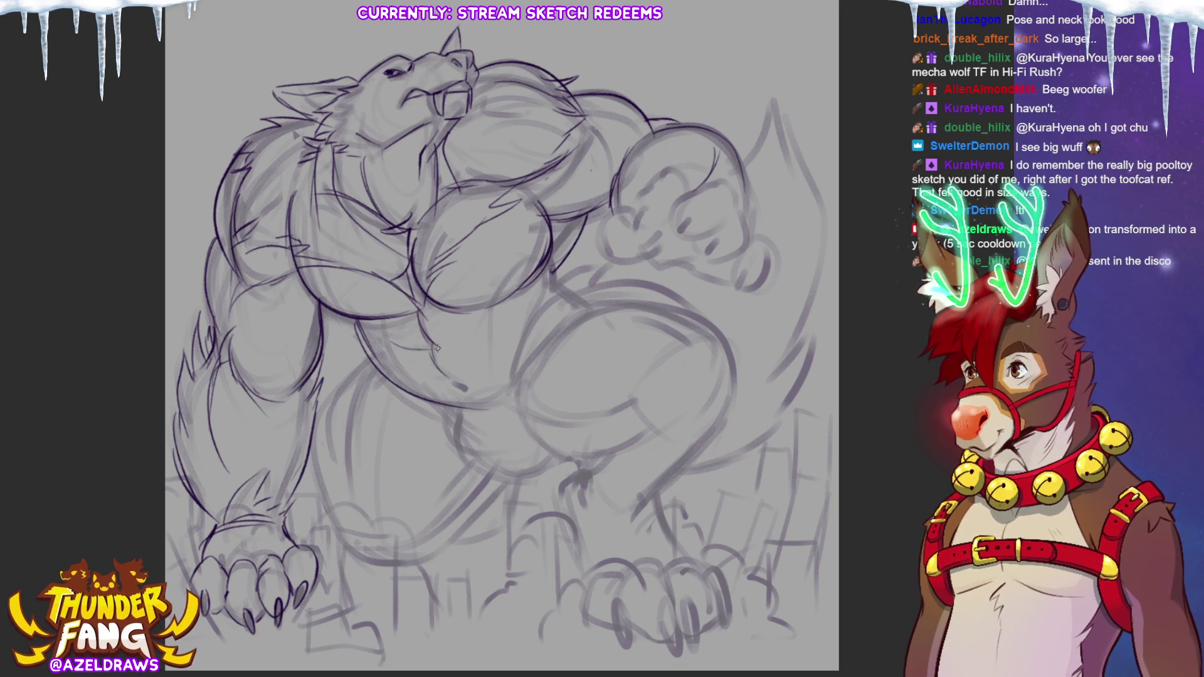
# Step: Ink the belly underside, a navel mark, side muscles and the lower belly contour
pyautogui.moveTo(385, 341)
pyautogui.mouseDown()
pyautogui.moveTo(425, 355)
pyautogui.moveTo(466, 341)
pyautogui.mouseUp()
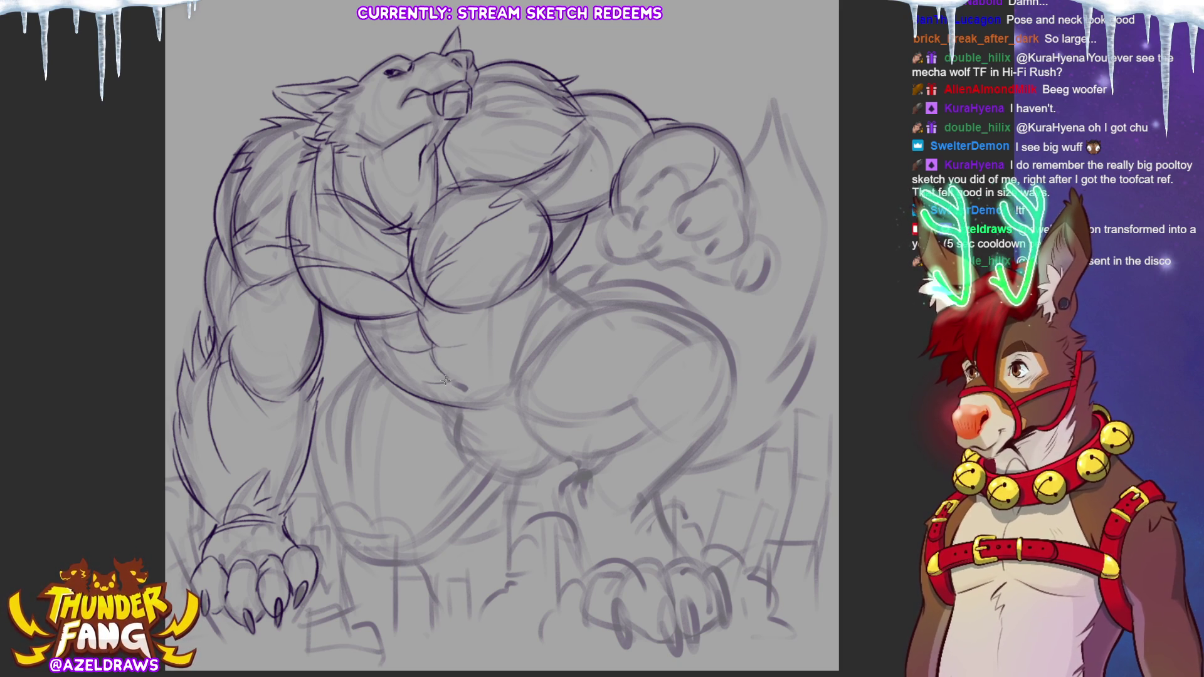
pyautogui.moveTo(459, 385); pyautogui.dragTo(465, 397)
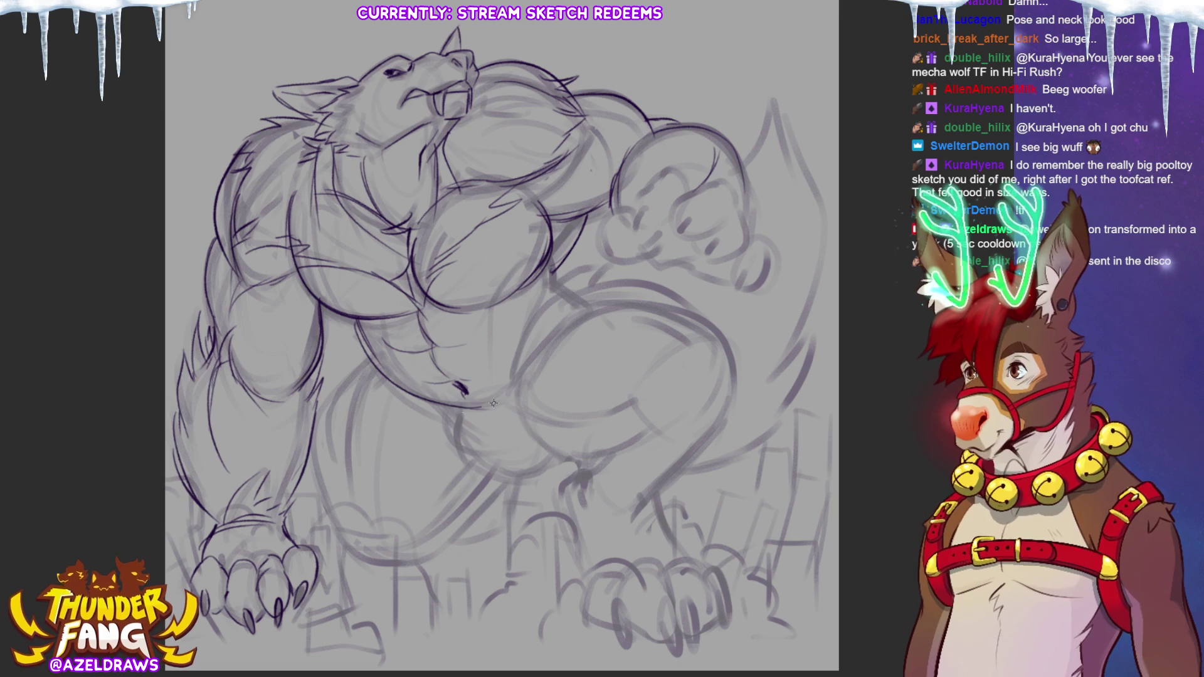
pyautogui.moveTo(544, 254)
pyautogui.mouseDown()
pyautogui.moveTo(552, 292)
pyautogui.moveTo(593, 301)
pyautogui.mouseUp()
pyautogui.moveTo(367, 364); pyautogui.dragTo(426, 402)
pyautogui.moveTo(362, 355); pyautogui.dragTo(433, 401)
# Step: Ink the big thigh's top curve, lower curve and right edge
pyautogui.moveTo(523, 373)
pyautogui.mouseDown()
pyautogui.moveTo(577, 313)
pyautogui.moveTo(665, 295)
pyautogui.moveTo(580, 301)
pyautogui.moveTo(581, 289)
pyautogui.moveTo(702, 327)
pyautogui.mouseUp()
pyautogui.moveTo(599, 307); pyautogui.dragTo(705, 329)
pyautogui.moveTo(520, 393)
pyautogui.mouseDown()
pyautogui.moveTo(639, 410)
pyautogui.moveTo(527, 417)
pyautogui.moveTo(645, 429)
pyautogui.moveTo(581, 479)
pyautogui.moveTo(696, 448)
pyautogui.moveTo(721, 412)
pyautogui.mouseUp()
pyautogui.moveTo(694, 316); pyautogui.dragTo(733, 417)
pyautogui.moveTo(646, 383); pyautogui.dragTo(691, 429)
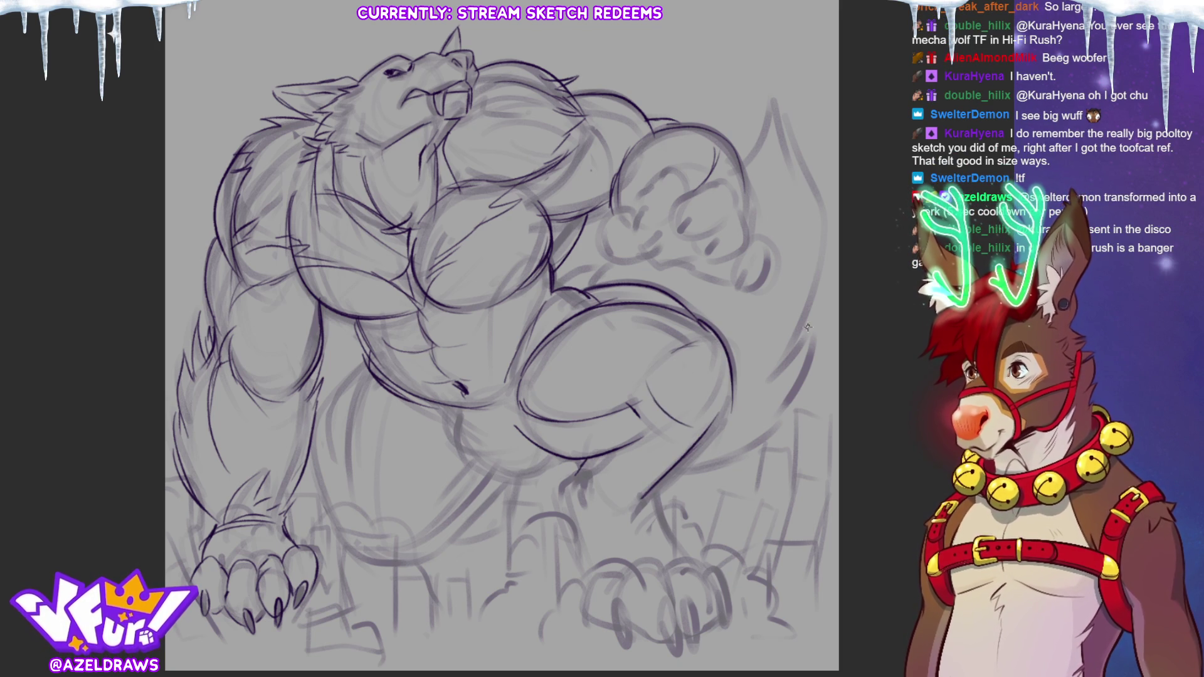
# Step: Trace the inner leg and lower leg curves and darken the crotch area
pyautogui.moveTo(366, 363)
pyautogui.mouseDown()
pyautogui.moveTo(344, 501)
pyautogui.moveTo(341, 390)
pyautogui.moveTo(316, 419)
pyautogui.moveTo(319, 464)
pyautogui.moveTo(373, 566)
pyautogui.moveTo(430, 568)
pyautogui.mouseUp()
pyautogui.moveTo(458, 524)
pyautogui.mouseDown()
pyautogui.moveTo(397, 557)
pyautogui.moveTo(480, 495)
pyautogui.moveTo(444, 528)
pyautogui.mouseUp()
pyautogui.moveTo(404, 566)
pyautogui.mouseDown()
pyautogui.moveTo(507, 478)
pyautogui.moveTo(507, 515)
pyautogui.mouseUp()
pyautogui.moveTo(447, 440)
pyautogui.mouseDown()
pyautogui.moveTo(449, 406)
pyautogui.moveTo(491, 478)
pyautogui.moveTo(550, 471)
pyautogui.mouseUp()
pyautogui.moveTo(517, 372); pyautogui.dragTo(516, 391)
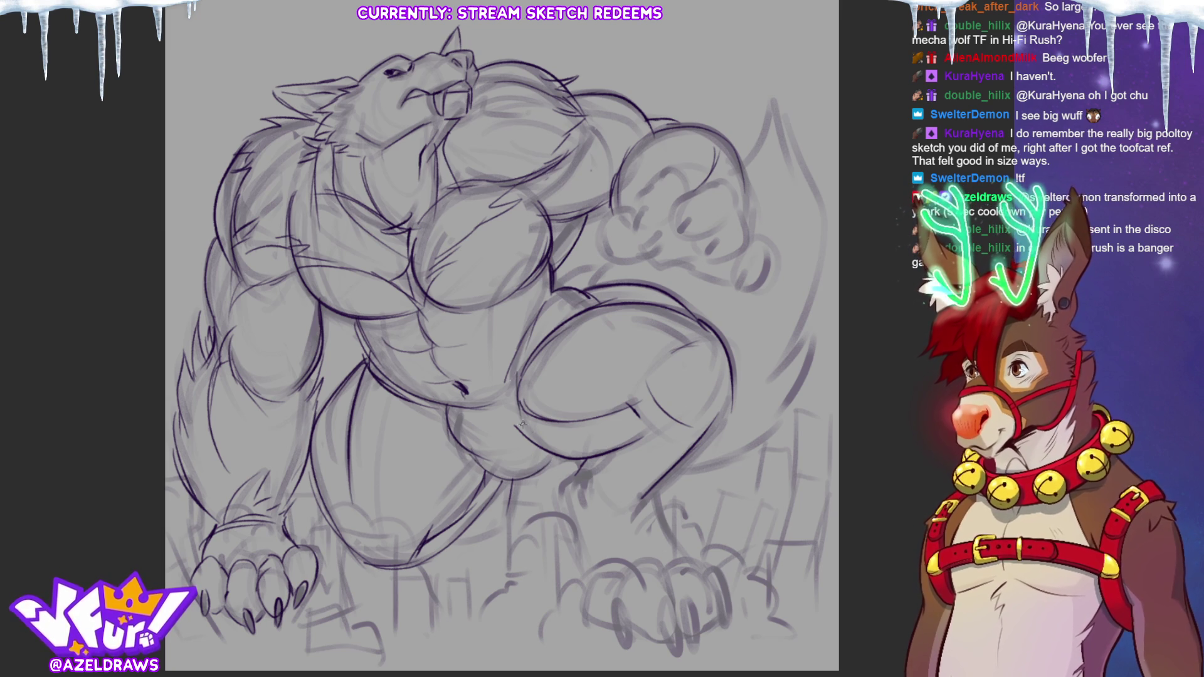
pyautogui.moveTo(422, 414); pyautogui.dragTo(456, 450)
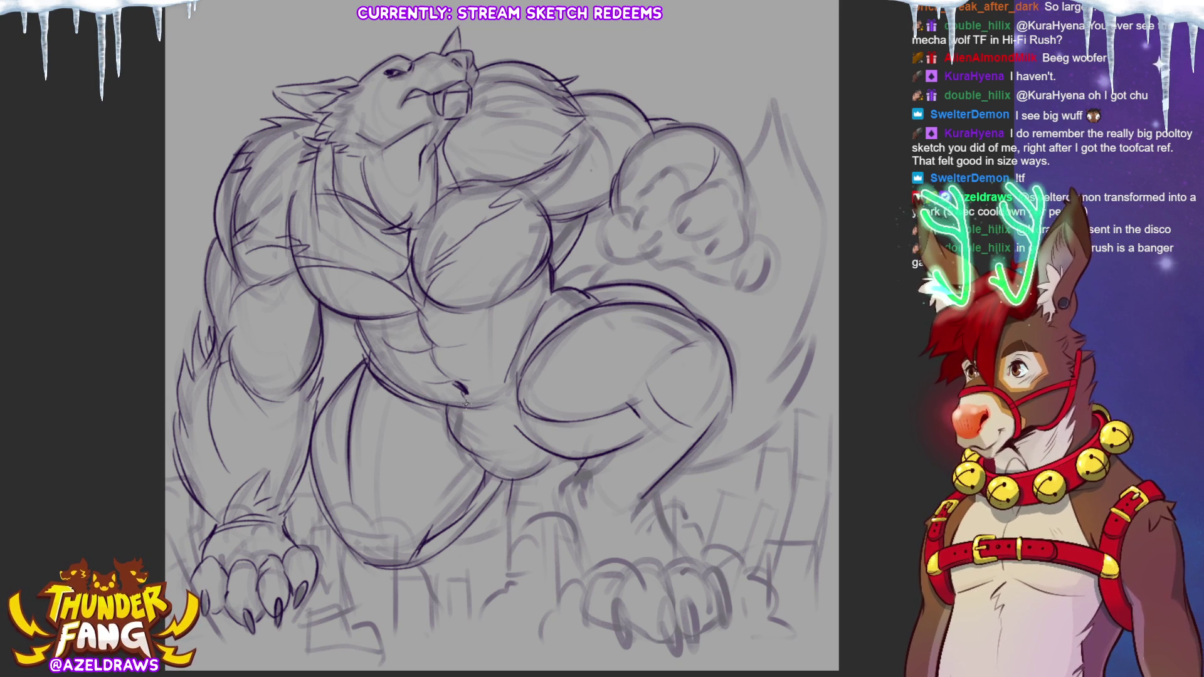
# Step: Draw spiky fur strokes around the lower belly, waist and arm edge, and outline the fist's knuckles
pyautogui.moveTo(397, 416)
pyautogui.mouseDown()
pyautogui.moveTo(433, 399)
pyautogui.moveTo(342, 398)
pyautogui.moveTo(386, 379)
pyautogui.moveTo(337, 352)
pyautogui.mouseUp()
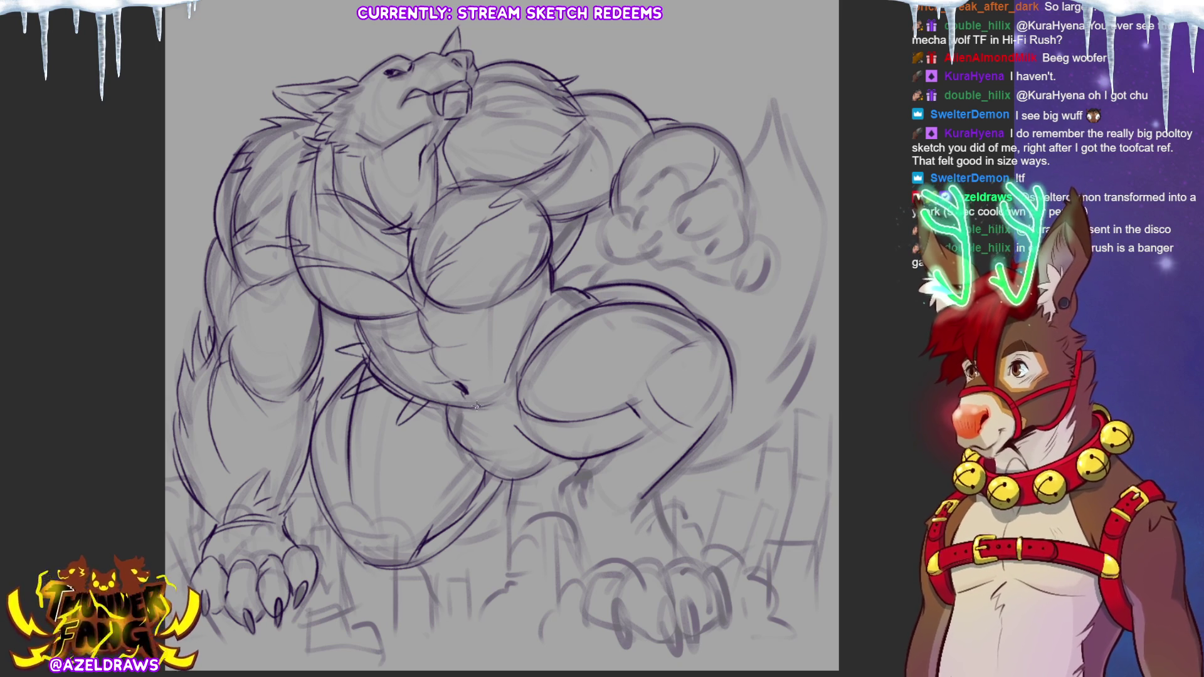
pyautogui.moveTo(474, 400)
pyautogui.mouseDown()
pyautogui.moveTo(493, 429)
pyautogui.moveTo(481, 391)
pyautogui.moveTo(545, 373)
pyautogui.moveTo(551, 315)
pyautogui.mouseUp()
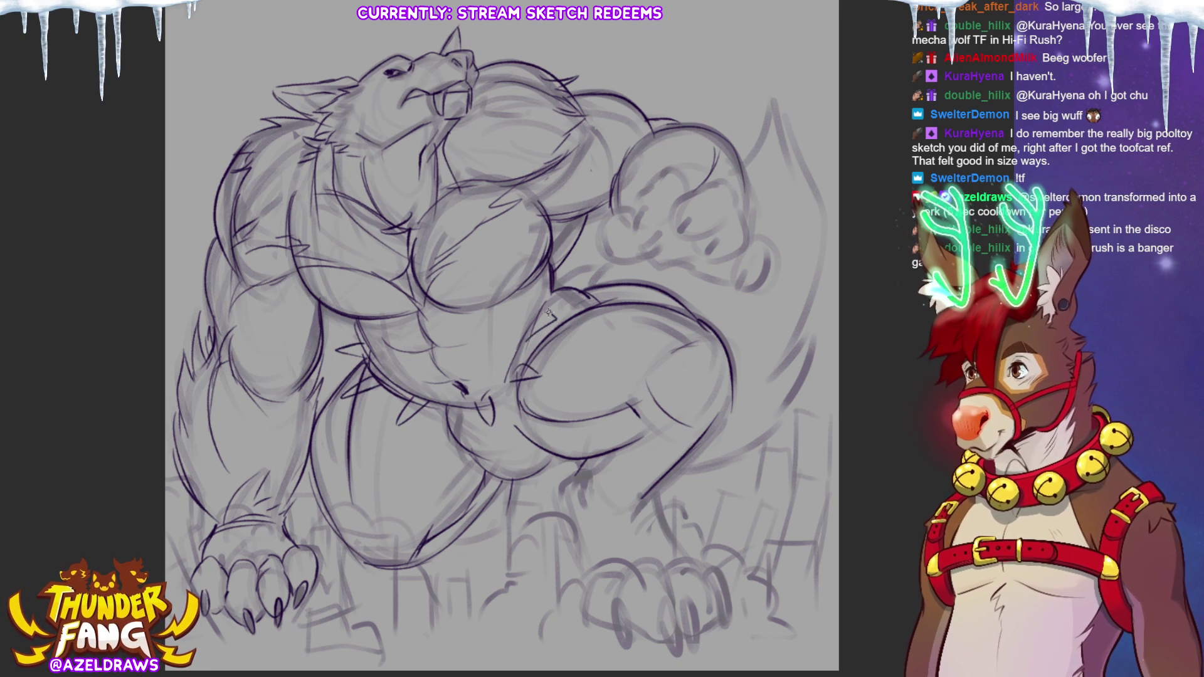
pyautogui.moveTo(584, 265)
pyautogui.mouseDown()
pyautogui.moveTo(552, 292)
pyautogui.moveTo(565, 296)
pyautogui.mouseUp()
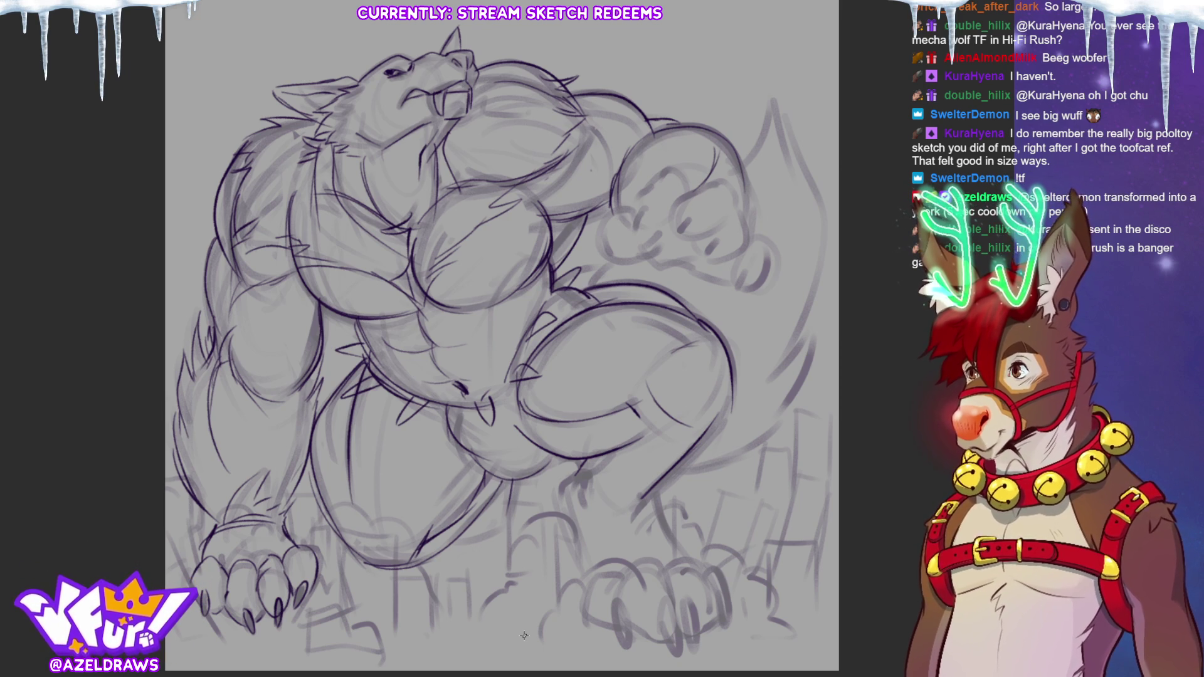
pyautogui.moveTo(376, 395)
pyautogui.mouseDown()
pyautogui.moveTo(402, 414)
pyautogui.moveTo(450, 406)
pyautogui.moveTo(442, 435)
pyautogui.moveTo(492, 420)
pyautogui.moveTo(518, 383)
pyautogui.mouseUp()
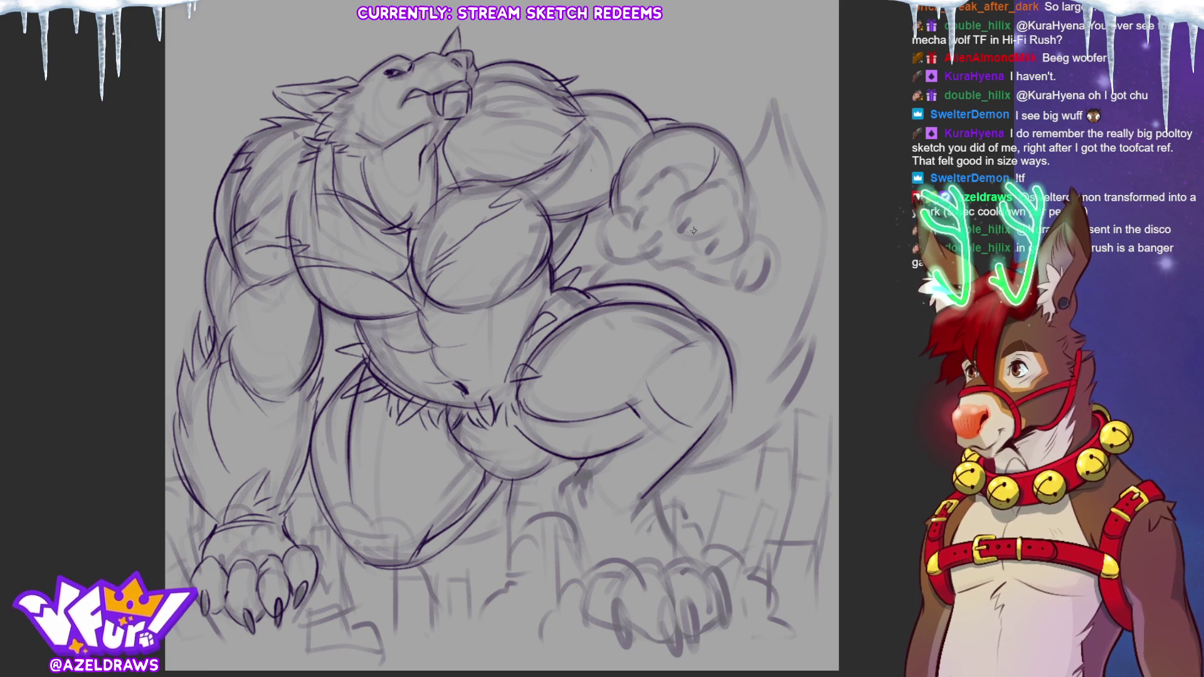
pyautogui.moveTo(619, 211)
pyautogui.mouseDown()
pyautogui.moveTo(637, 257)
pyautogui.moveTo(601, 258)
pyautogui.moveTo(617, 262)
pyautogui.mouseUp()
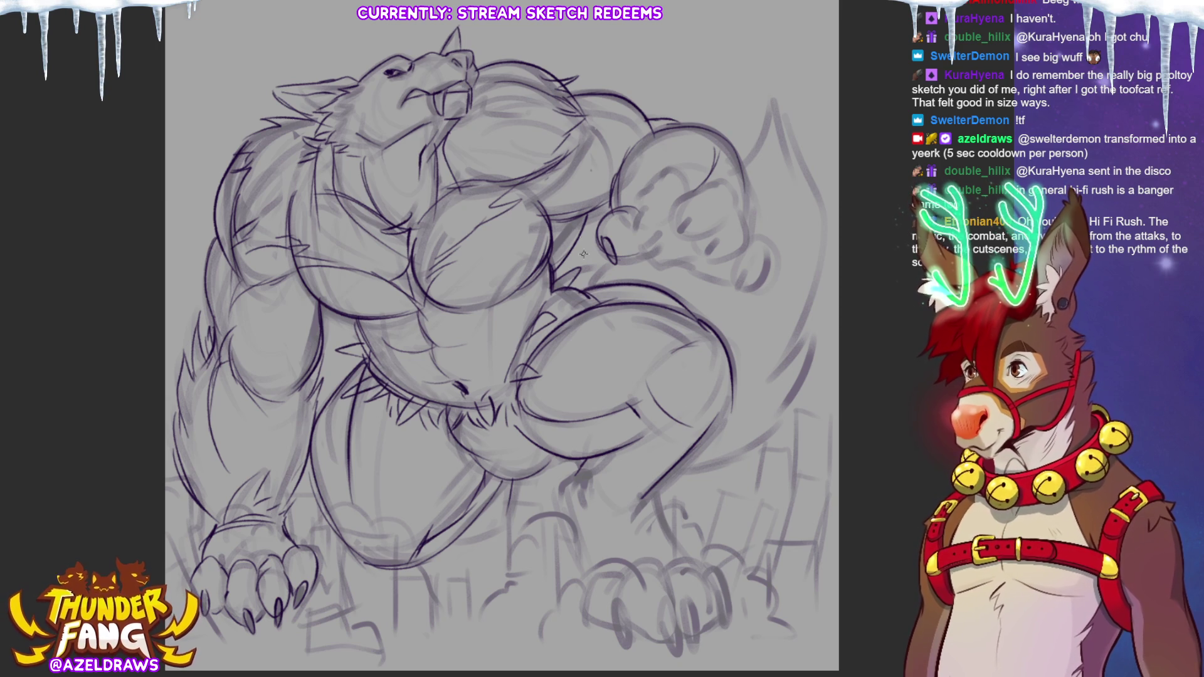
# Step: Ink the knee and right leg contours, then the right foot's claws and top outline
pyautogui.moveTo(585, 464); pyautogui.dragTo(576, 505)
pyautogui.moveTo(590, 462)
pyautogui.mouseDown()
pyautogui.moveTo(570, 474)
pyautogui.moveTo(556, 559)
pyautogui.mouseUp()
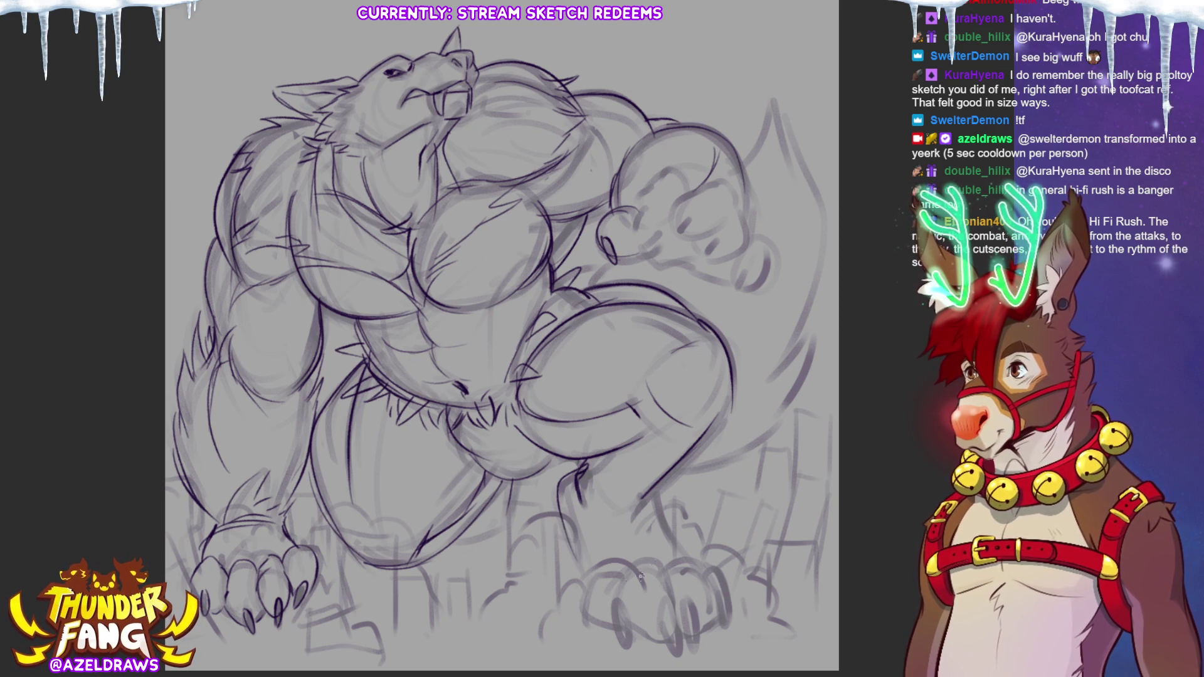
pyautogui.moveTo(652, 494); pyautogui.dragTo(676, 552)
pyautogui.moveTo(652, 488); pyautogui.dragTo(666, 533)
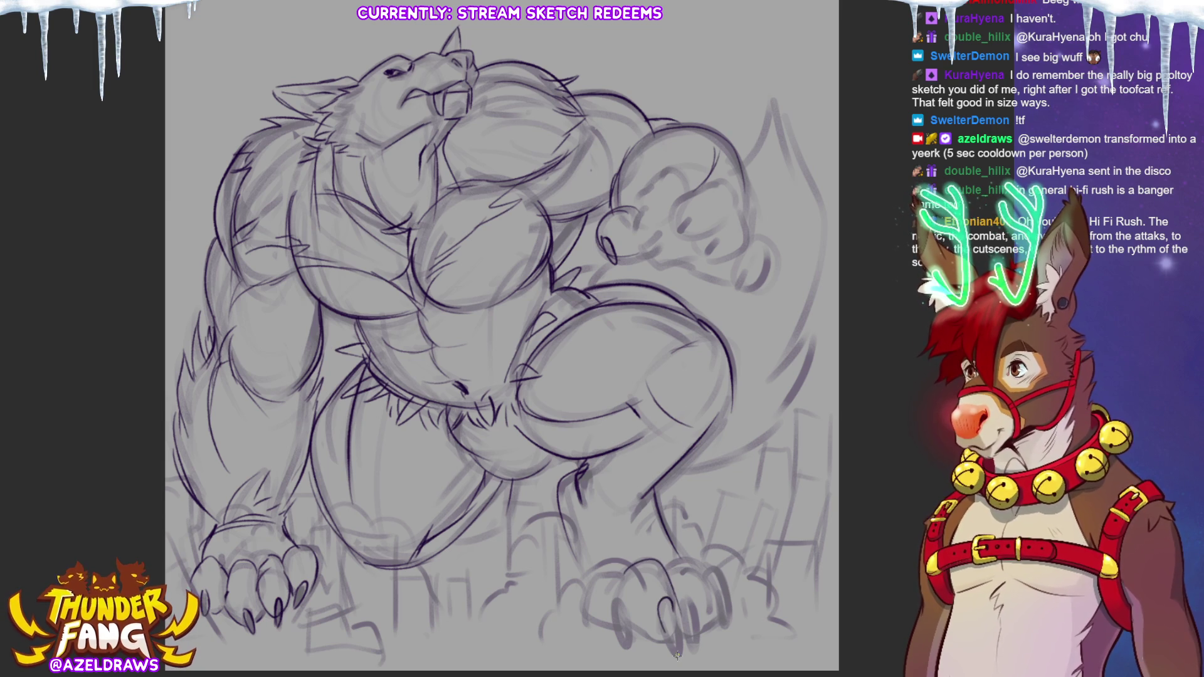
pyautogui.moveTo(659, 623); pyautogui.dragTo(685, 654)
pyautogui.moveTo(682, 603)
pyautogui.mouseDown()
pyautogui.moveTo(696, 653)
pyautogui.moveTo(679, 607)
pyautogui.moveTo(707, 631)
pyautogui.mouseUp()
pyautogui.moveTo(674, 578)
pyautogui.mouseDown()
pyautogui.moveTo(668, 568)
pyautogui.moveTo(704, 585)
pyautogui.moveTo(713, 622)
pyautogui.moveTo(624, 638)
pyautogui.mouseUp()
# Step: Darken and redraw the right foot's claws and edges, undoing one misplaced claw stroke
pyautogui.moveTo(617, 595); pyautogui.dragTo(611, 619)
pyautogui.moveTo(624, 596)
pyautogui.mouseDown()
pyautogui.moveTo(627, 641)
pyautogui.moveTo(624, 630)
pyautogui.mouseUp()
pyautogui.hotkey('ctrl', 'z')
pyautogui.hotkey('ctrl', 'z')
pyautogui.moveTo(621, 602); pyautogui.dragTo(627, 646)
pyautogui.moveTo(622, 572)
pyautogui.mouseDown()
pyautogui.moveTo(629, 619)
pyautogui.moveTo(624, 603)
pyautogui.moveTo(586, 627)
pyautogui.mouseUp()
pyautogui.moveTo(698, 564)
pyautogui.mouseDown()
pyautogui.moveTo(715, 576)
pyautogui.moveTo(719, 636)
pyautogui.mouseUp()
pyautogui.moveTo(712, 590)
pyautogui.mouseDown()
pyautogui.moveTo(726, 629)
pyautogui.moveTo(731, 612)
pyautogui.mouseUp()
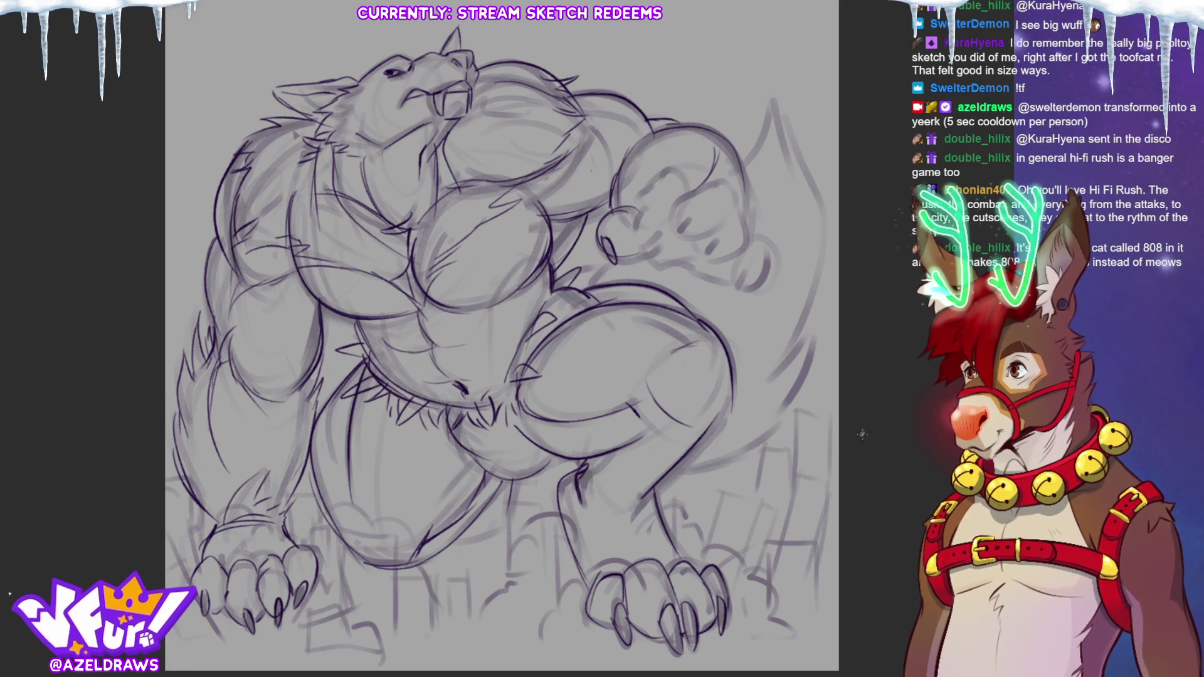
# Step: Redraw the raised fist's knuckle lines, lower edge and upper-right outline
pyautogui.moveTo(628, 224)
pyautogui.mouseDown()
pyautogui.moveTo(651, 199)
pyautogui.moveTo(666, 234)
pyautogui.moveTo(704, 191)
pyautogui.mouseUp()
pyautogui.moveTo(677, 229); pyautogui.dragTo(717, 245)
pyautogui.moveTo(696, 194)
pyautogui.mouseDown()
pyautogui.moveTo(734, 187)
pyautogui.moveTo(728, 217)
pyautogui.mouseUp()
pyautogui.moveTo(646, 187); pyautogui.dragTo(685, 169)
pyautogui.moveTo(704, 193); pyautogui.dragTo(707, 197)
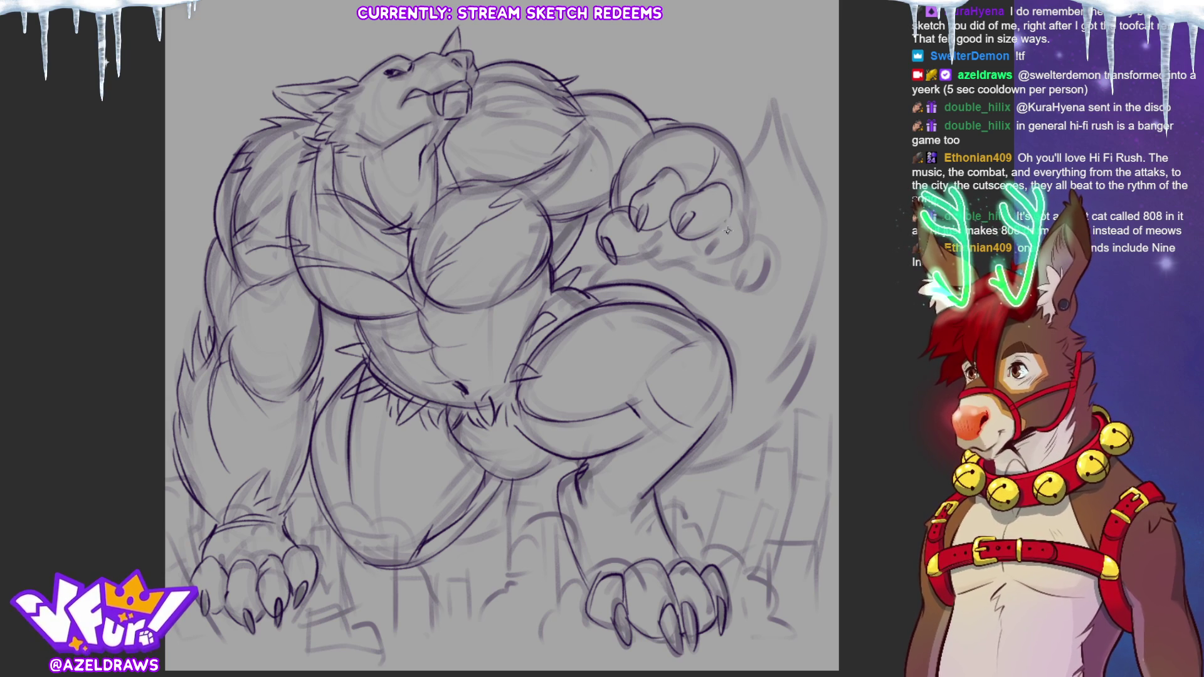
pyautogui.moveTo(700, 259)
pyautogui.mouseDown()
pyautogui.moveTo(746, 256)
pyautogui.moveTo(722, 236)
pyautogui.moveTo(743, 289)
pyautogui.moveTo(762, 282)
pyautogui.moveTo(744, 287)
pyautogui.mouseUp()
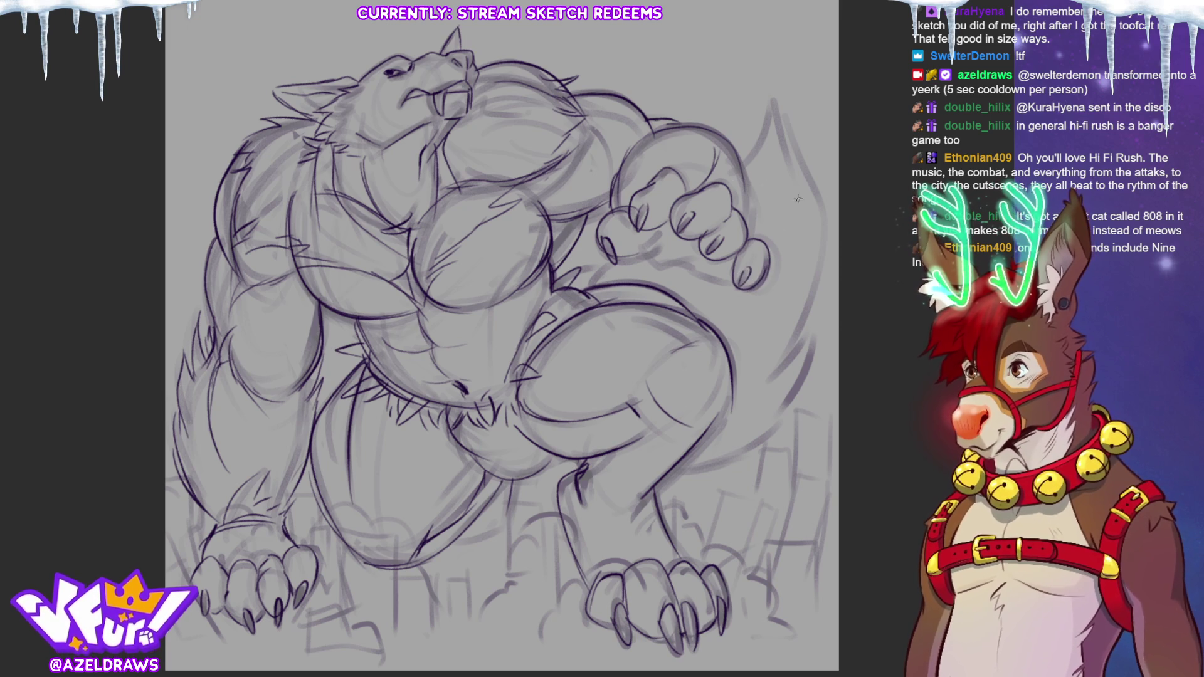
pyautogui.moveTo(627, 253)
pyautogui.mouseDown()
pyautogui.moveTo(644, 247)
pyautogui.moveTo(740, 288)
pyautogui.mouseUp()
pyautogui.moveTo(735, 163); pyautogui.dragTo(754, 229)
# Step: Trace the tail outline from its pointed tip and darken the thigh contour
pyautogui.moveTo(746, 158)
pyautogui.mouseDown()
pyautogui.moveTo(791, 183)
pyautogui.moveTo(809, 169)
pyautogui.moveTo(764, 372)
pyautogui.moveTo(811, 323)
pyautogui.moveTo(792, 369)
pyautogui.mouseUp()
pyautogui.moveTo(675, 475)
pyautogui.mouseDown()
pyautogui.moveTo(751, 459)
pyautogui.moveTo(742, 457)
pyautogui.moveTo(792, 417)
pyautogui.moveTo(810, 325)
pyautogui.mouseUp()
pyautogui.moveTo(590, 292); pyautogui.dragTo(625, 255)
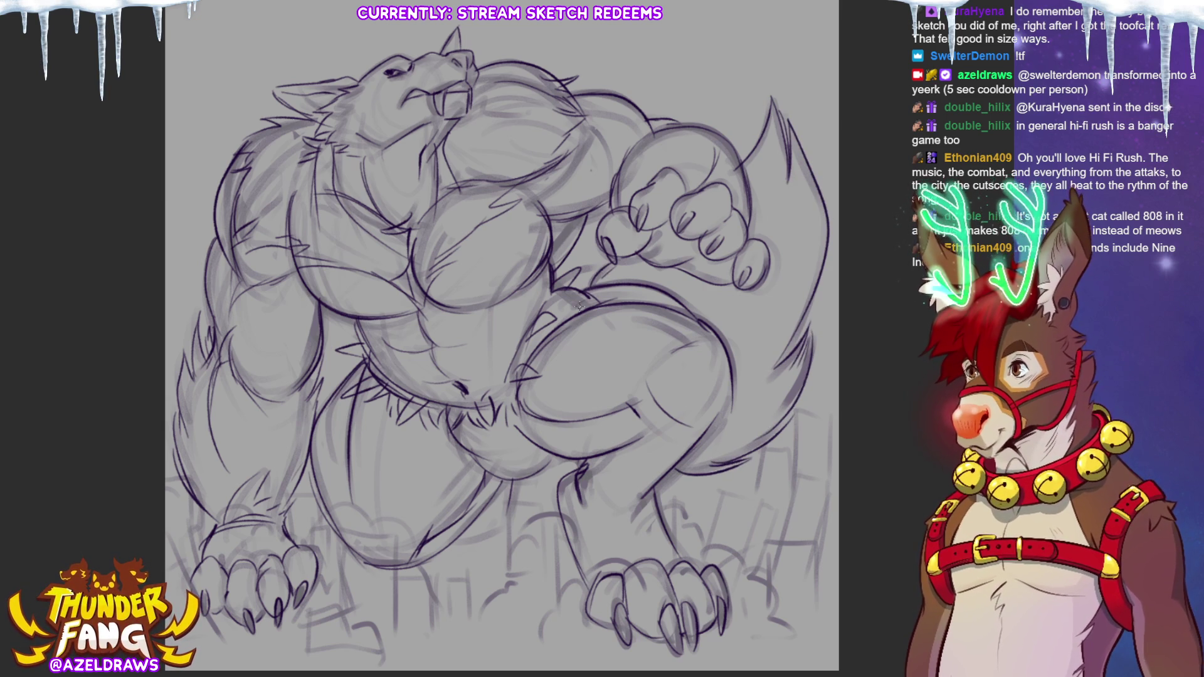